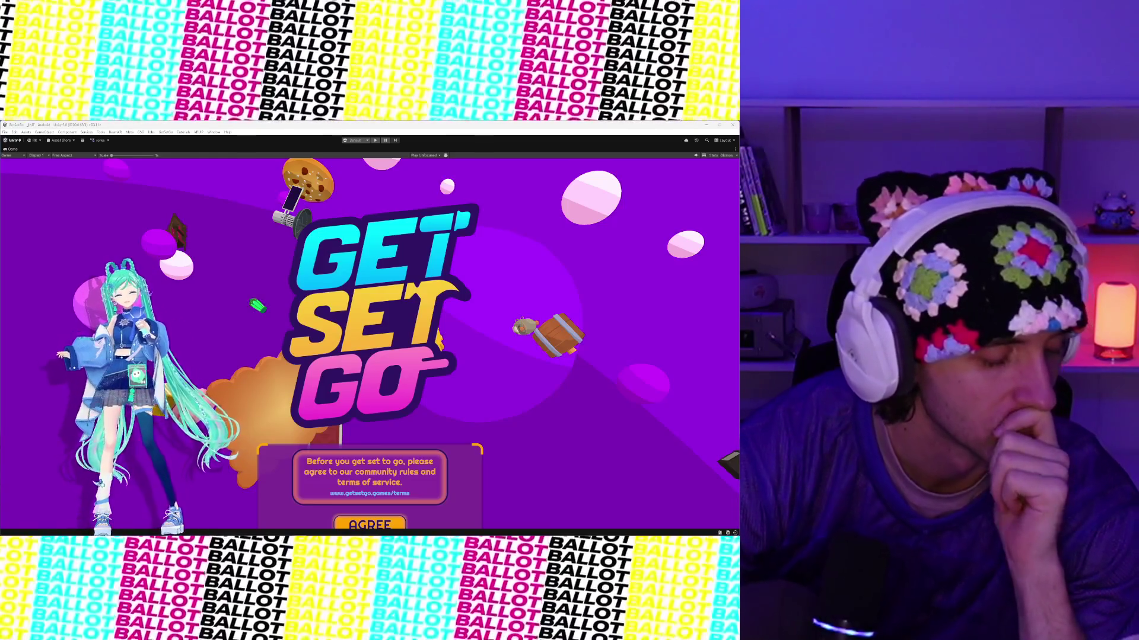
Step: Bring up the Windows start menu over the running Get Set Go title screen
{"action": "key", "text": "super"}
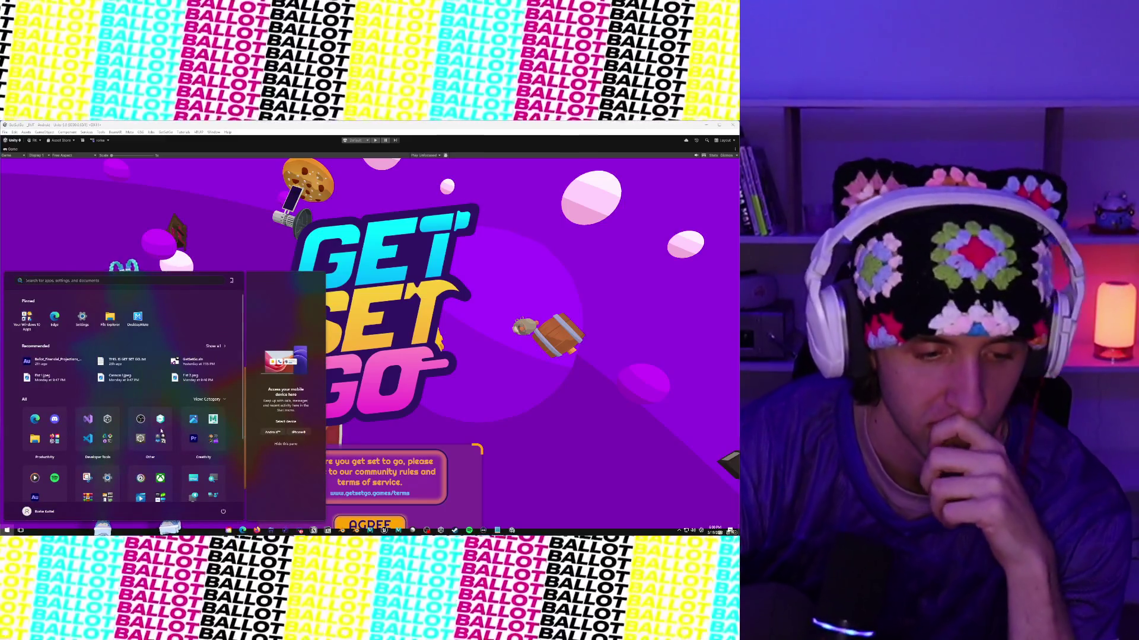
Step: Dismiss the start menu and un-maximize the Game view to restore the full editor layout
{"action": "key", "text": "Escape"}
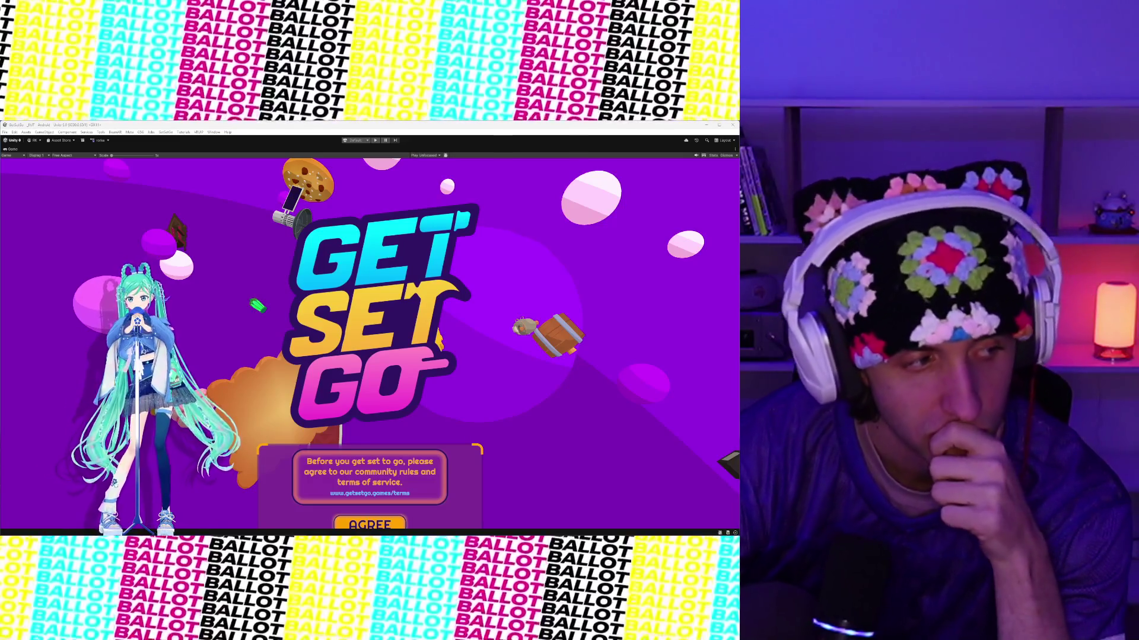
{"action": "right_click", "coordinate": [11, 152]}
{"action": "left_click", "coordinate": [27, 175]}
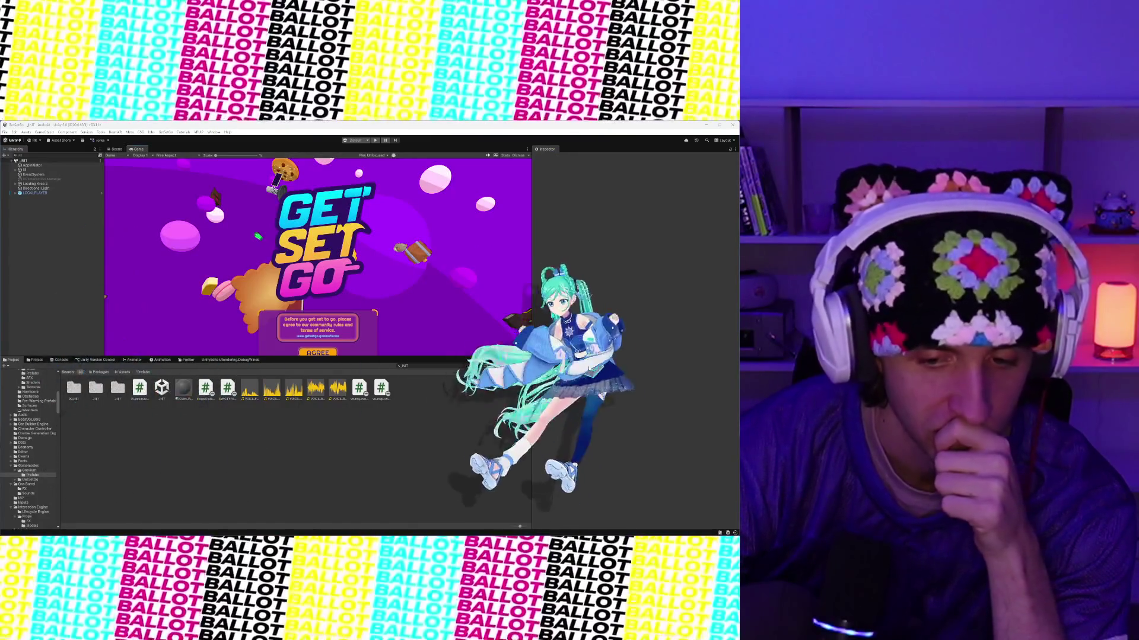
Step: Find the Chassis_Rocky_Racer prefab by searching 'Rocky Roc' and open it for editing
{"action": "left_click", "coordinate": [36, 360]}
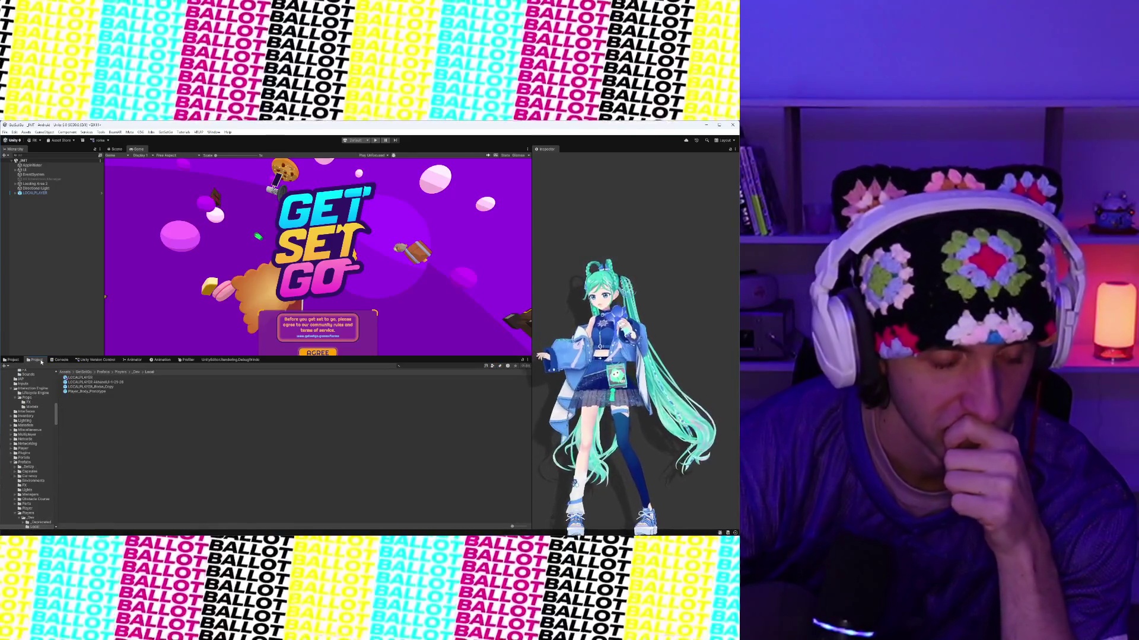
{"action": "left_click", "coordinate": [87, 378]}
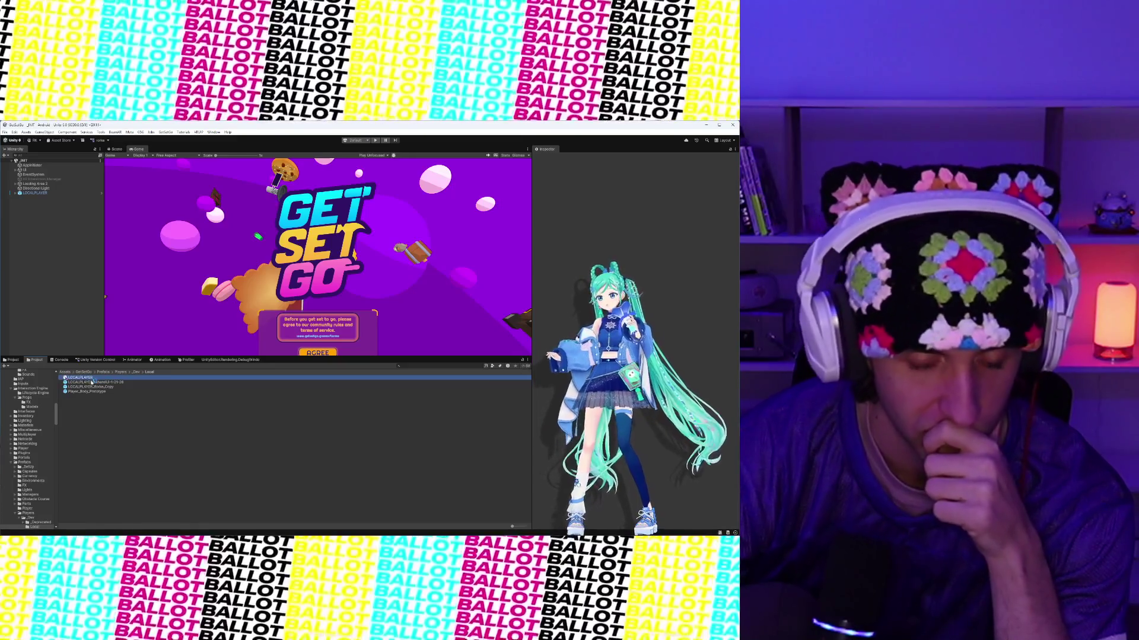
{"action": "left_click", "coordinate": [12, 360]}
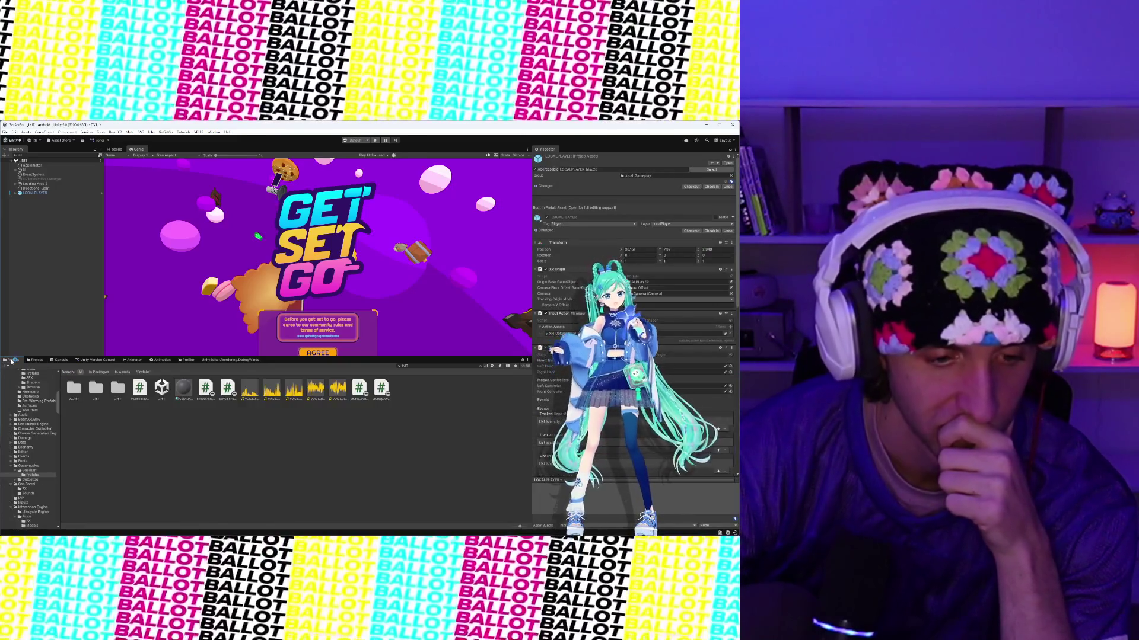
{"action": "left_click", "coordinate": [450, 366]}
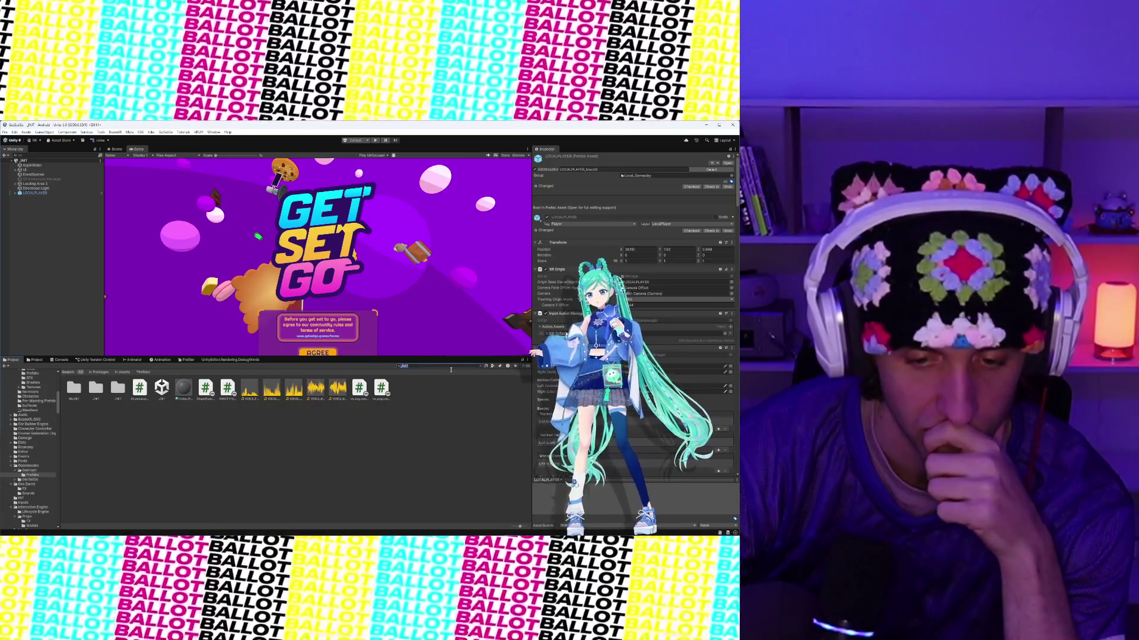
{"action": "type", "text": "Rocky Roc"}
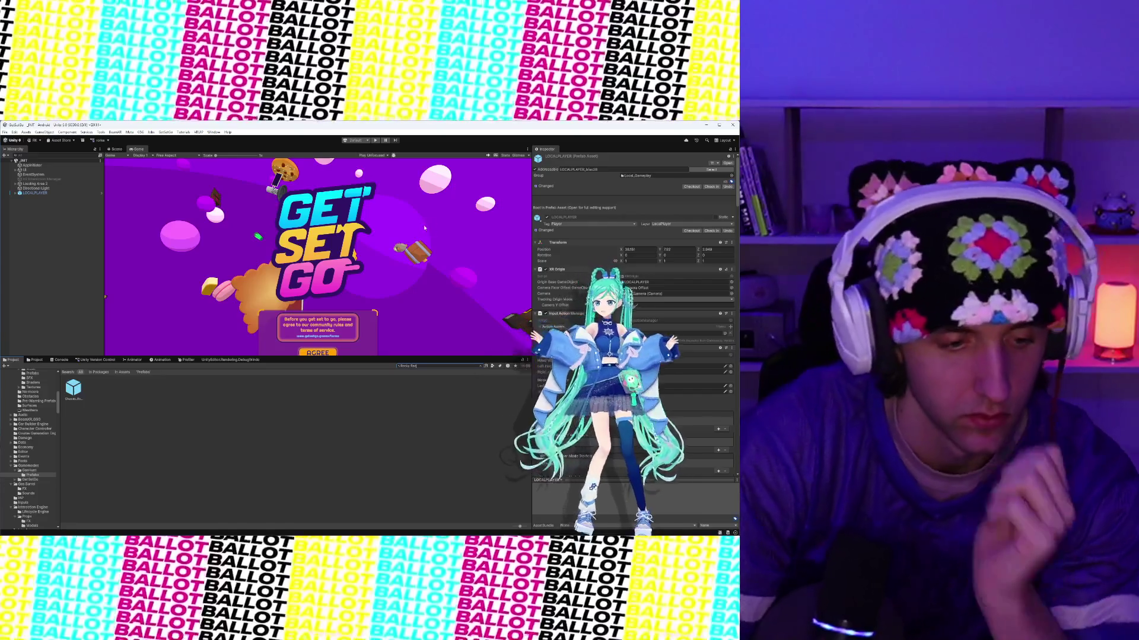
{"action": "double_click", "coordinate": [73, 389]}
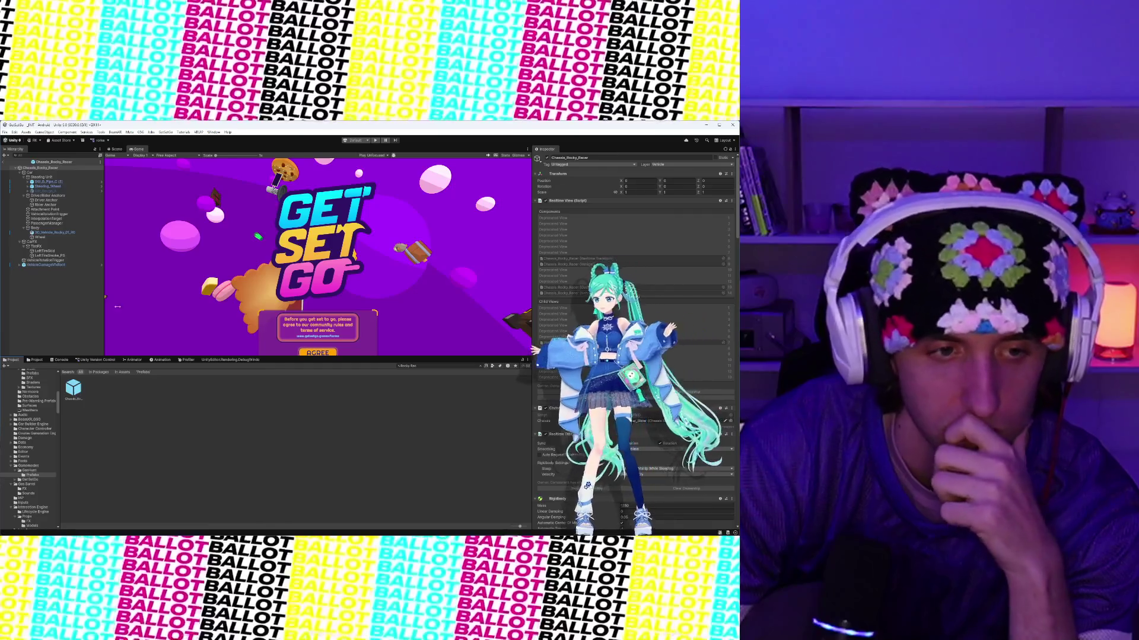
Step: Show the Rocky Racer chassis in the Scene view and bring up its Vehicle (Script) settings
{"action": "left_click", "coordinate": [116, 149]}
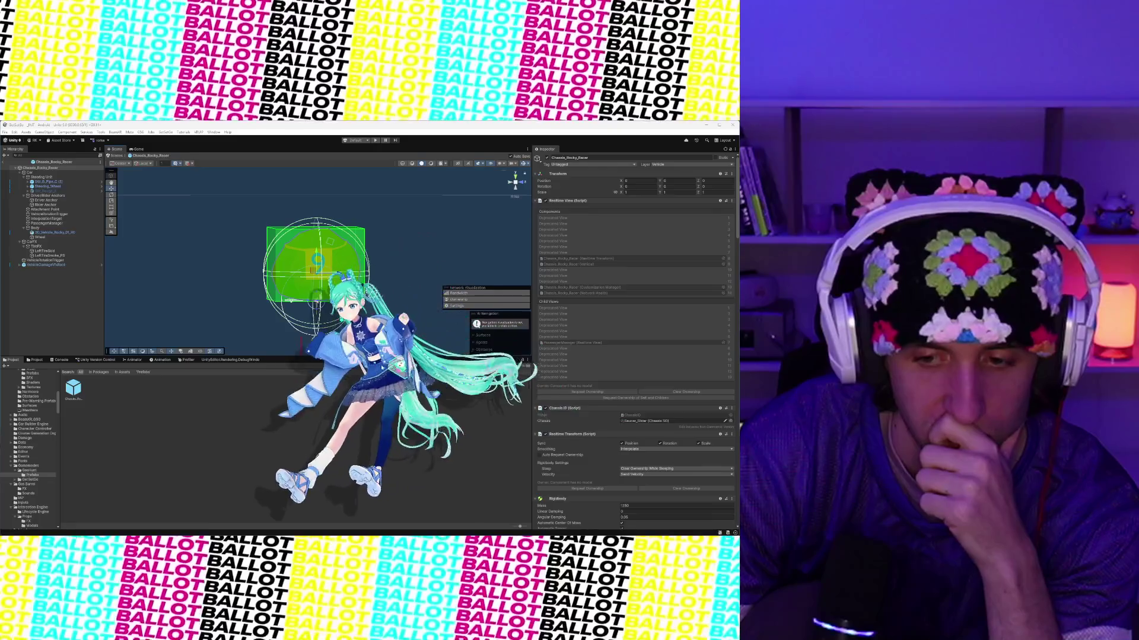
{"action": "scroll", "coordinate": [645, 325], "scroll_direction": "down", "scroll_amount": 5}
{"action": "scroll", "coordinate": [645, 325], "scroll_direction": "down", "scroll_amount": 10}
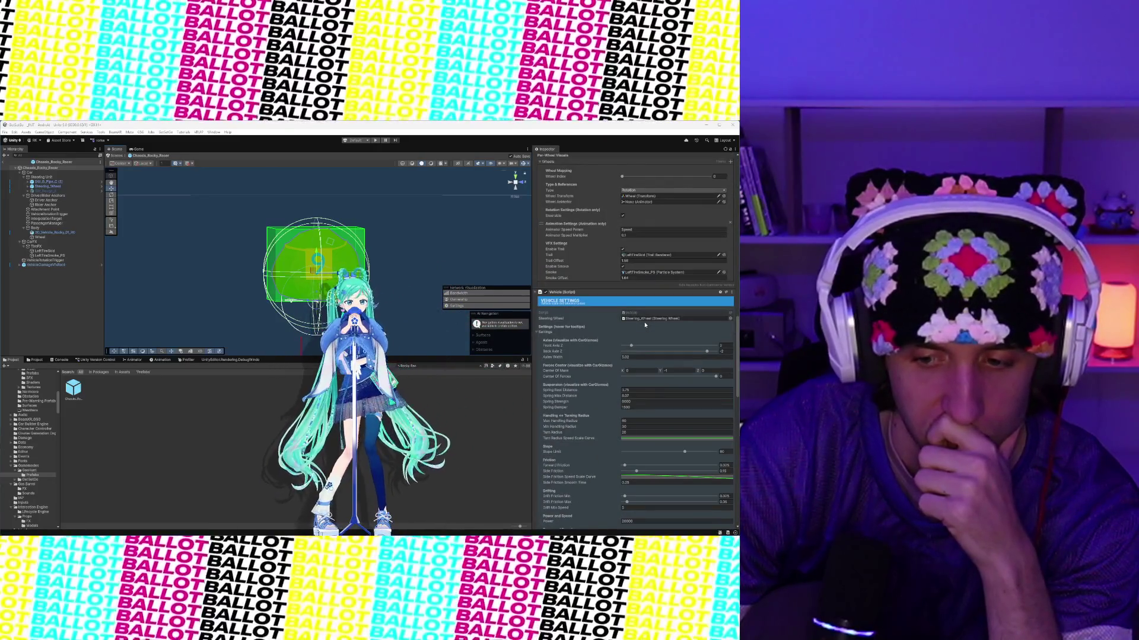
{"action": "scroll", "coordinate": [299, 272], "scroll_direction": "down", "scroll_amount": 3}
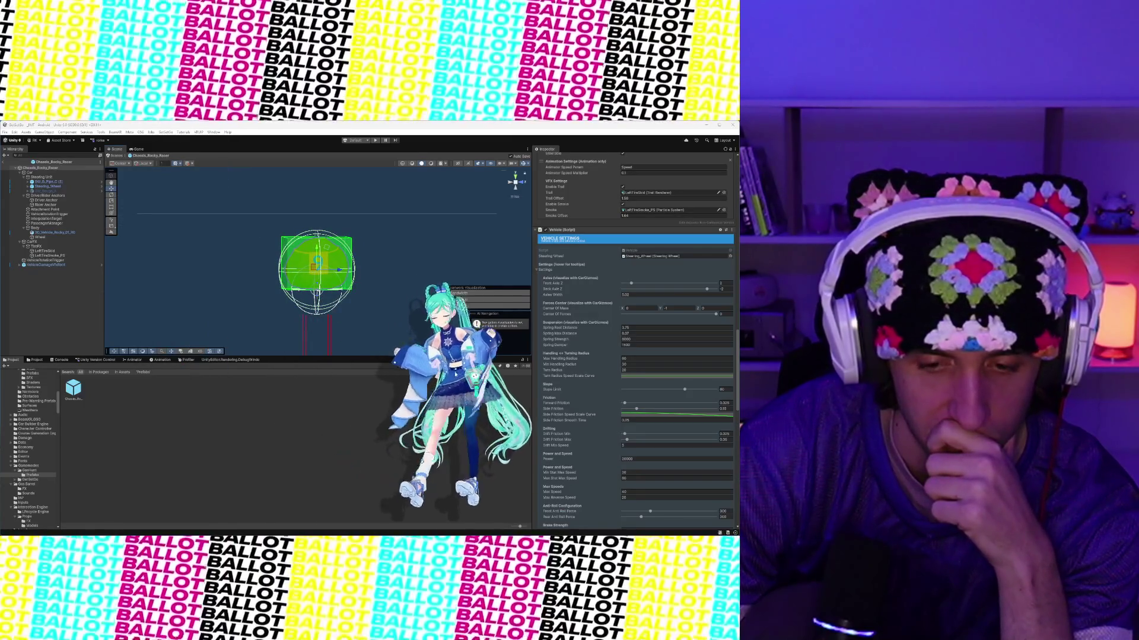
{"action": "key", "text": "super"}
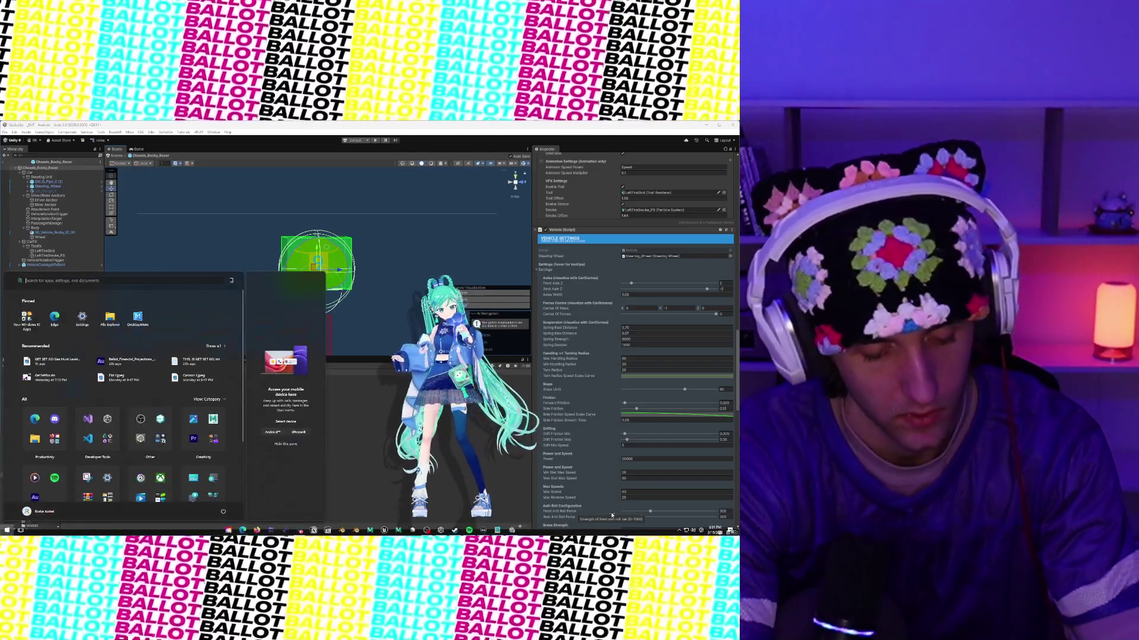
Step: Launch Command Prompt via 'cm' and shrink it to a small window over the editor
{"action": "type", "text": "cm"}
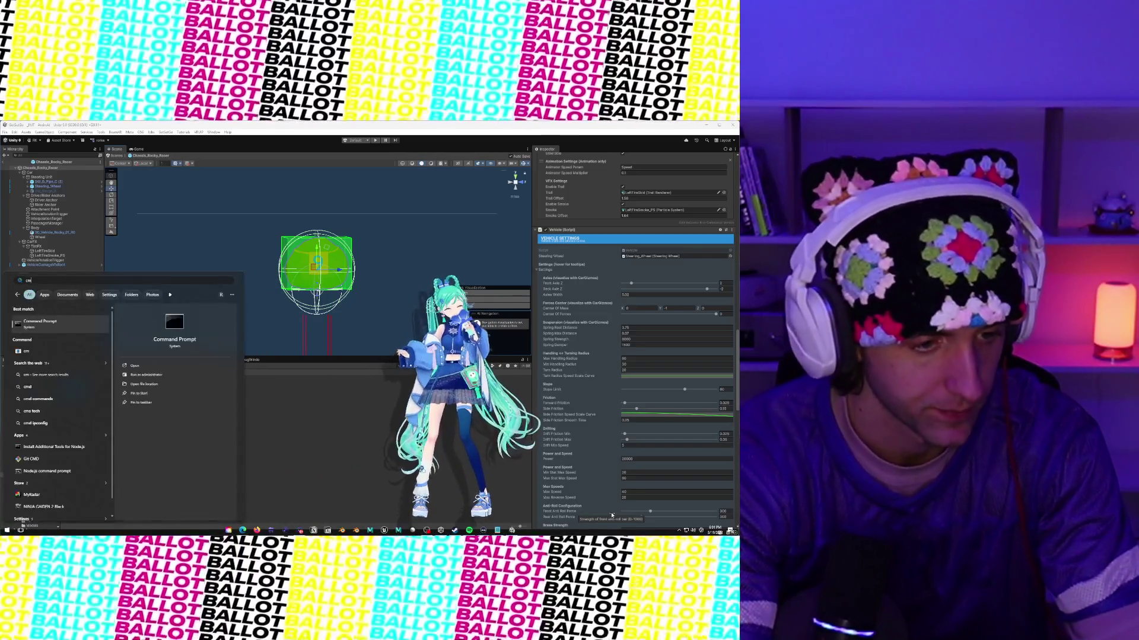
{"action": "key", "text": "Return"}
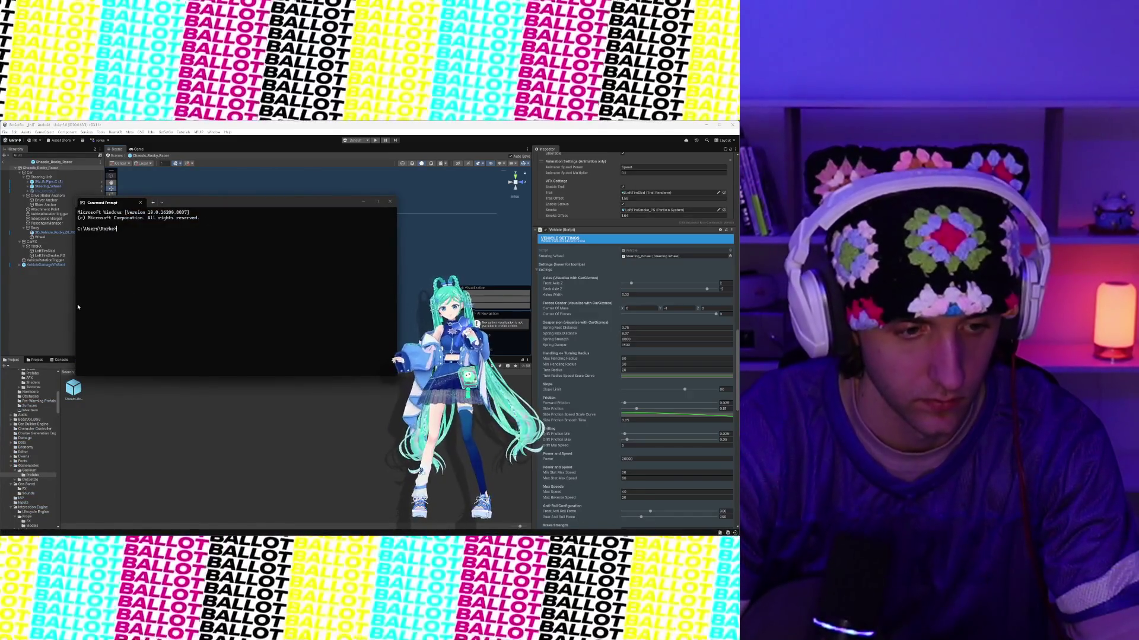
{"action": "left_click_drag", "start_coordinate": [77, 285], "coordinate": [263, 285]}
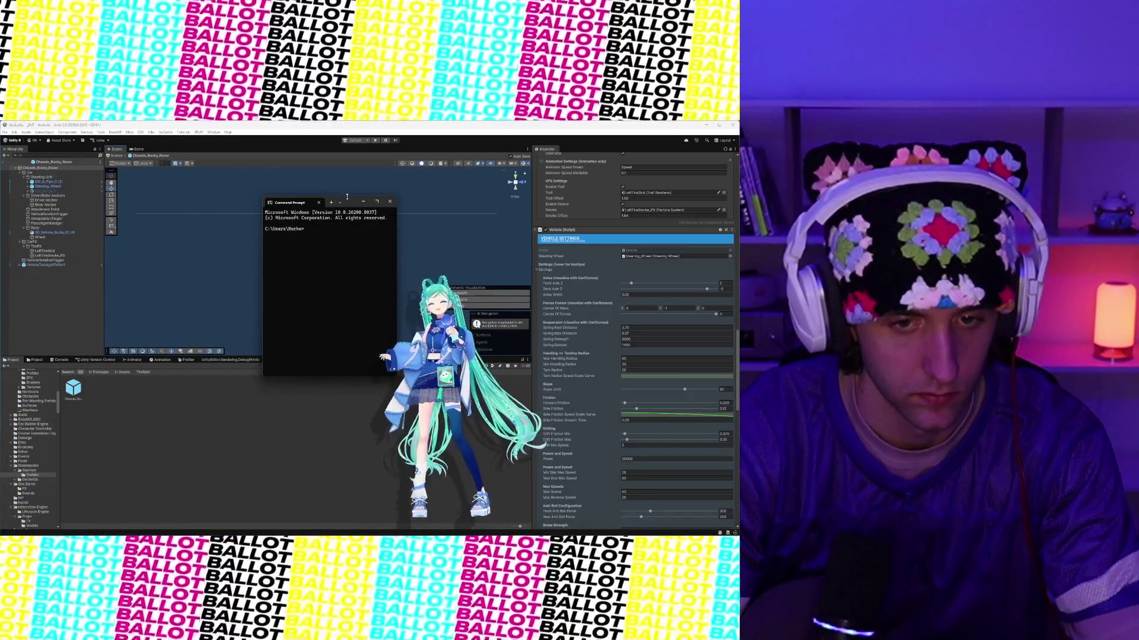
{"action": "left_click_drag", "start_coordinate": [355, 200], "coordinate": [343, 346]}
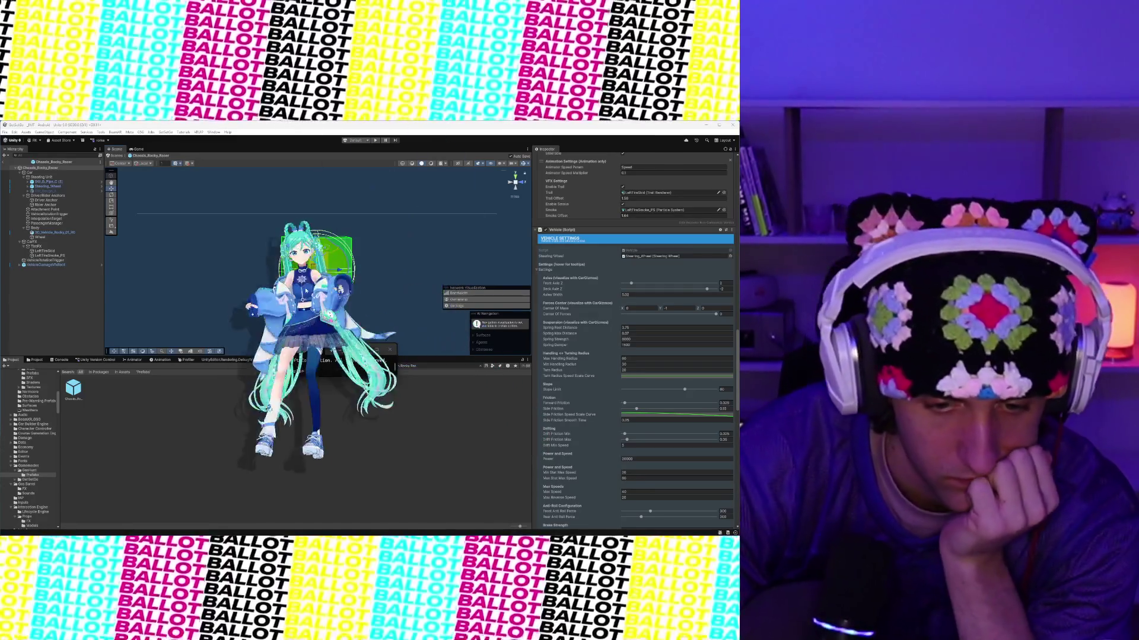
{"action": "left_click_drag", "start_coordinate": [351, 355], "coordinate": [142, 413]}
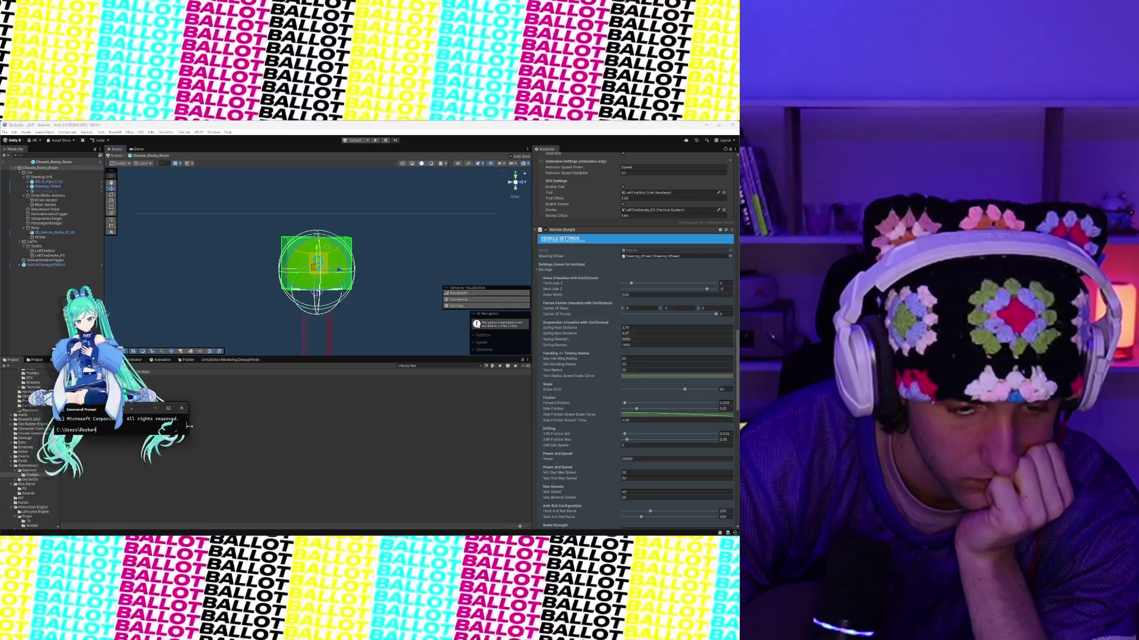
Step: Move the Command Prompt window out of the way and scroll through the Project window
{"action": "left_click", "coordinate": [137, 417]}
{"action": "mouse_move", "coordinate": [137, 417]}
{"action": "left_mouse_down"}
{"action": "mouse_move", "coordinate": [273, 418]}
{"action": "mouse_move", "coordinate": [610, 458]}
{"action": "mouse_move", "coordinate": [598, 449]}
{"action": "left_mouse_up"}
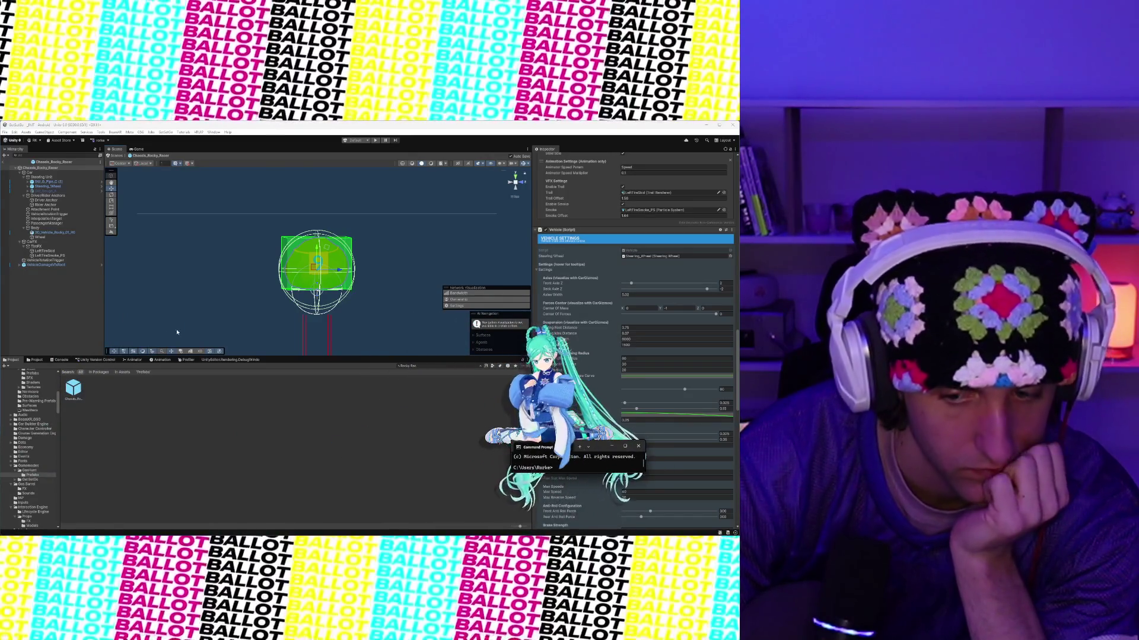
{"action": "scroll", "coordinate": [363, 288], "scroll_direction": "down", "scroll_amount": 3}
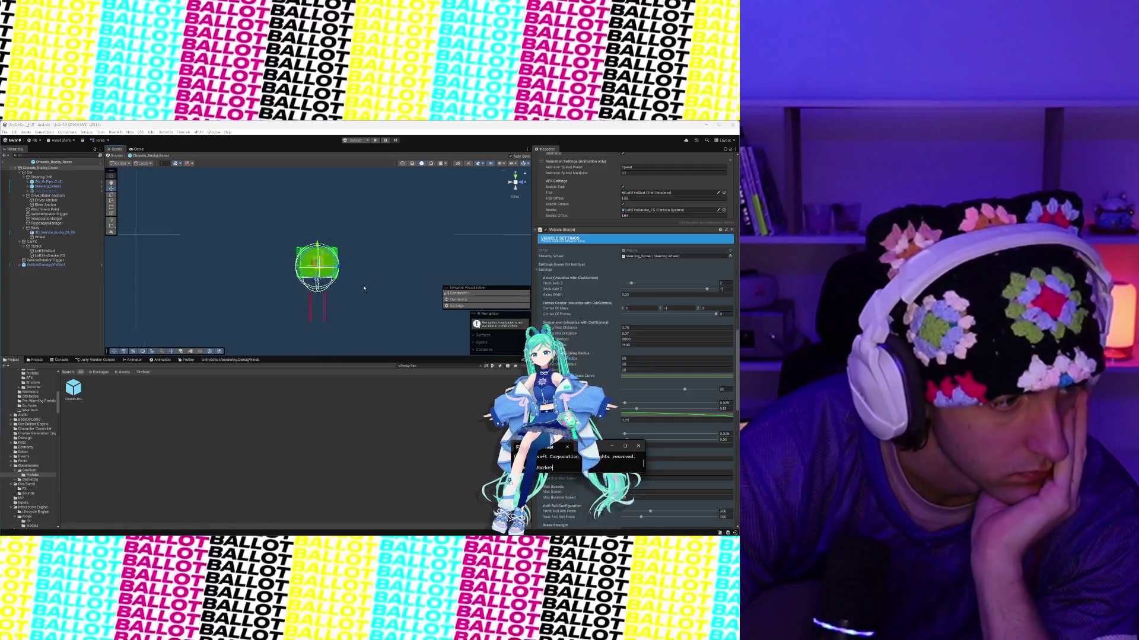
{"action": "scroll", "coordinate": [364, 287], "scroll_direction": "up", "scroll_amount": 5}
{"action": "scroll", "coordinate": [364, 289], "scroll_direction": "up", "scroll_amount": 1}
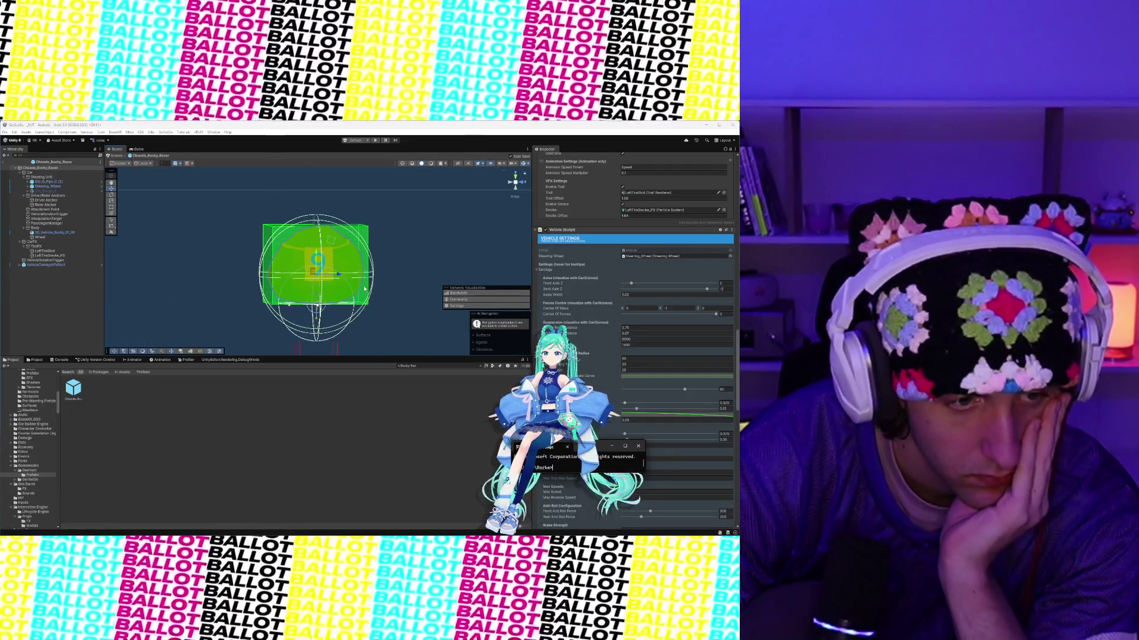
{"action": "scroll", "coordinate": [365, 289], "scroll_direction": "down", "scroll_amount": 4}
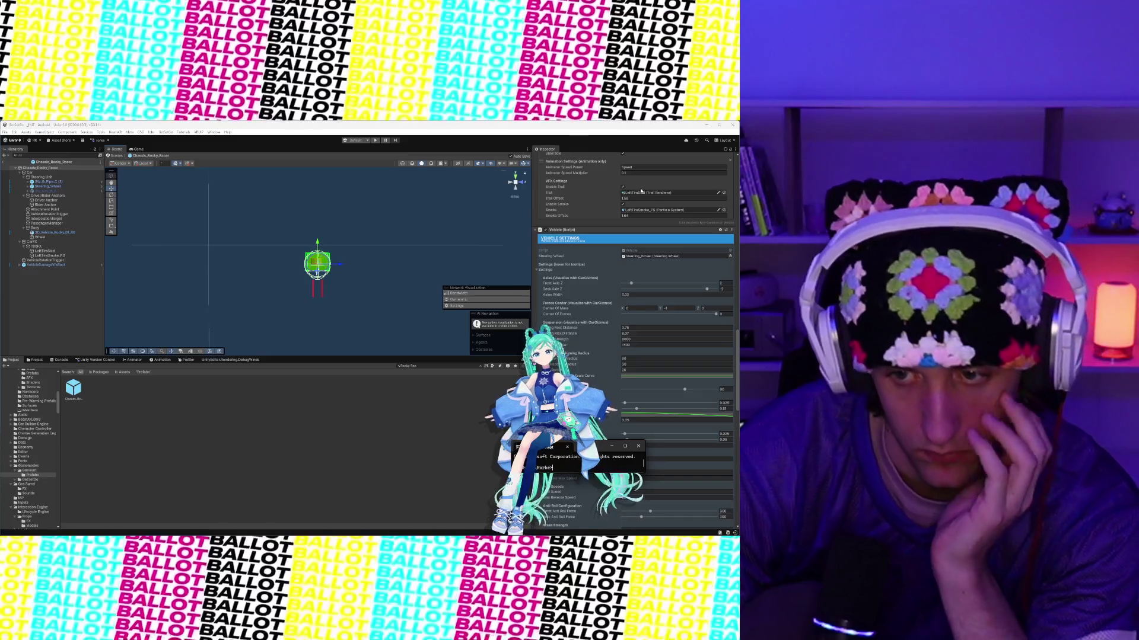
{"action": "scroll", "coordinate": [641, 191], "scroll_direction": "up", "scroll_amount": 15}
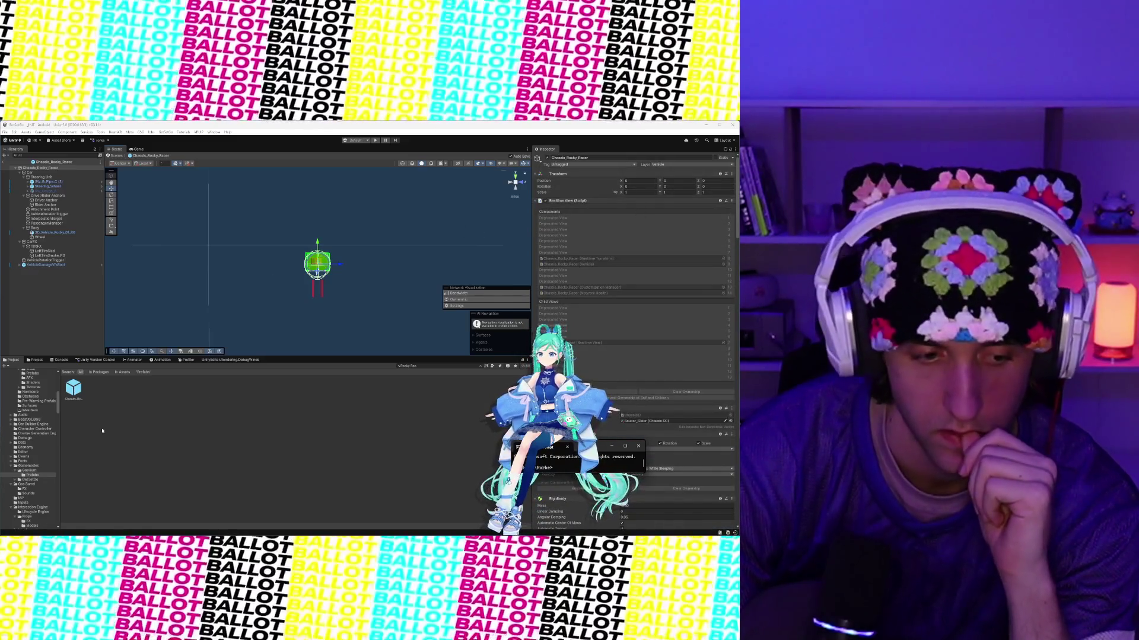
Step: Mark the Chassis_Rocky_Racer prefab asset Addressable and assign it to the Dev group
{"action": "left_click", "coordinate": [76, 393]}
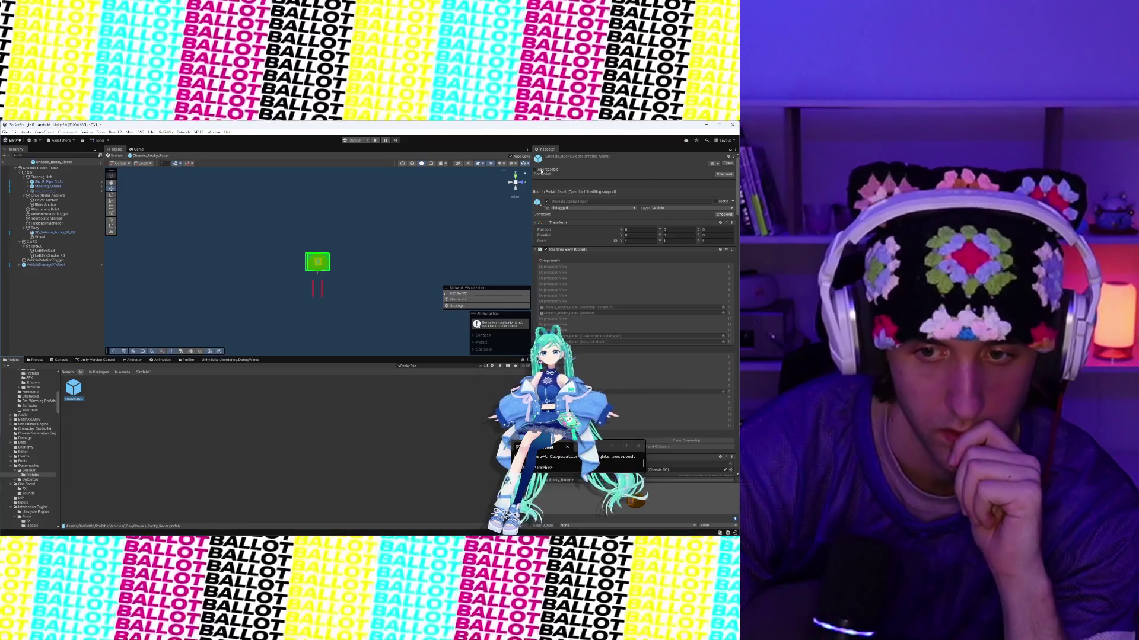
{"action": "left_click", "coordinate": [538, 170]}
{"action": "left_click", "coordinate": [732, 177]}
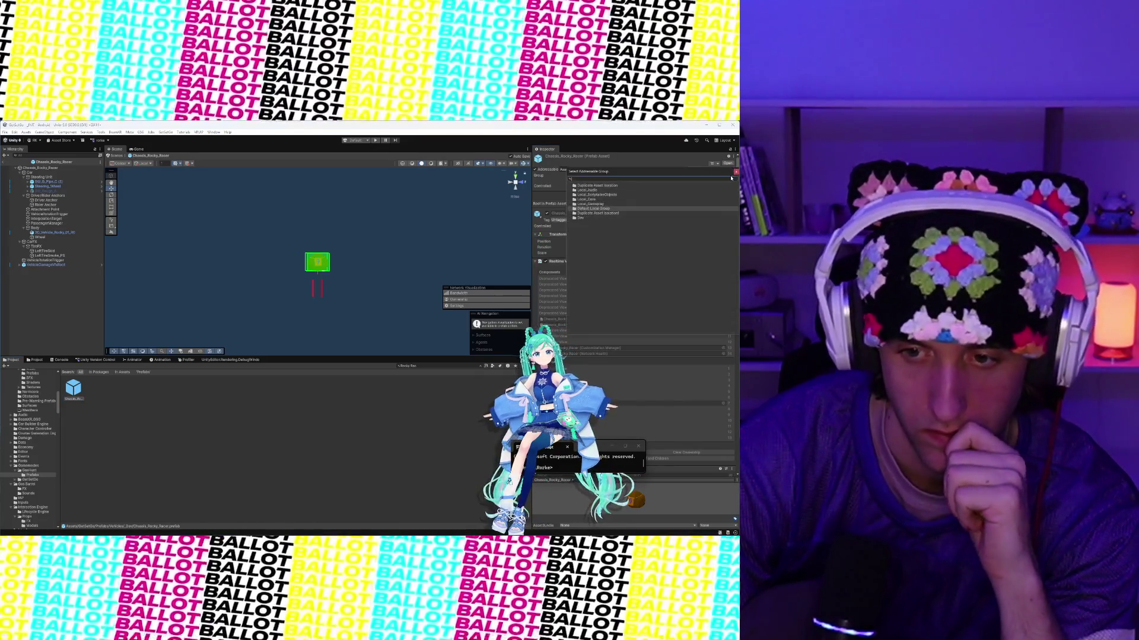
{"action": "left_click", "coordinate": [582, 219]}
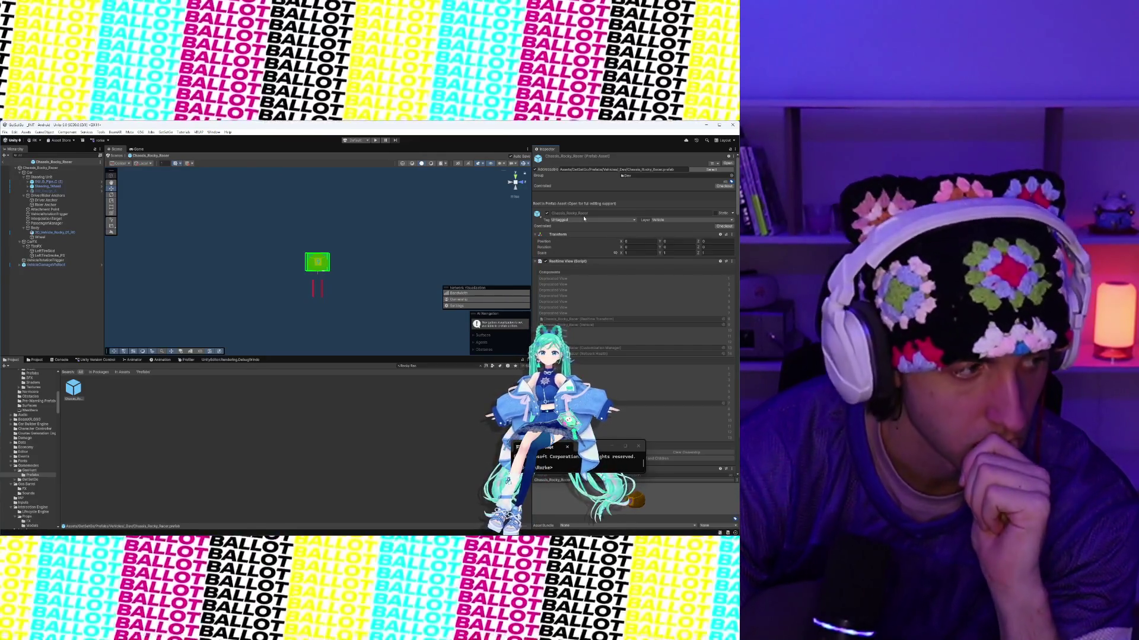
{"action": "left_click", "coordinate": [100, 133]}
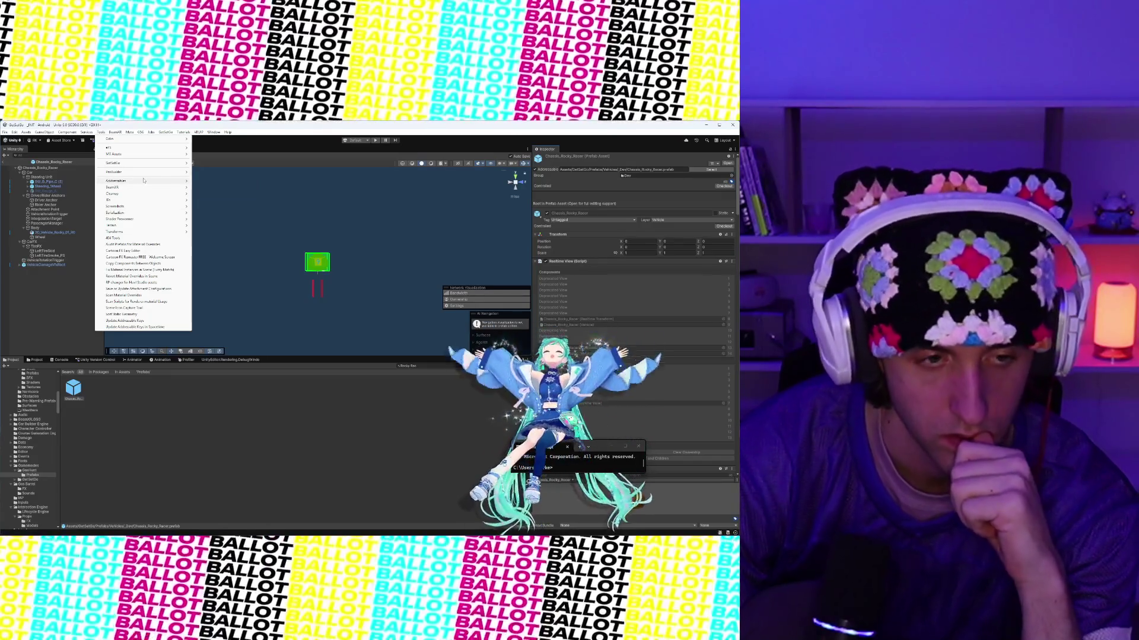
Step: Run Tools > GetSetGo > Addressables > Update Addressable Keys to register the prefab
{"action": "mouse_move", "coordinate": [143, 182]}
{"action": "mouse_move", "coordinate": [240, 166]}
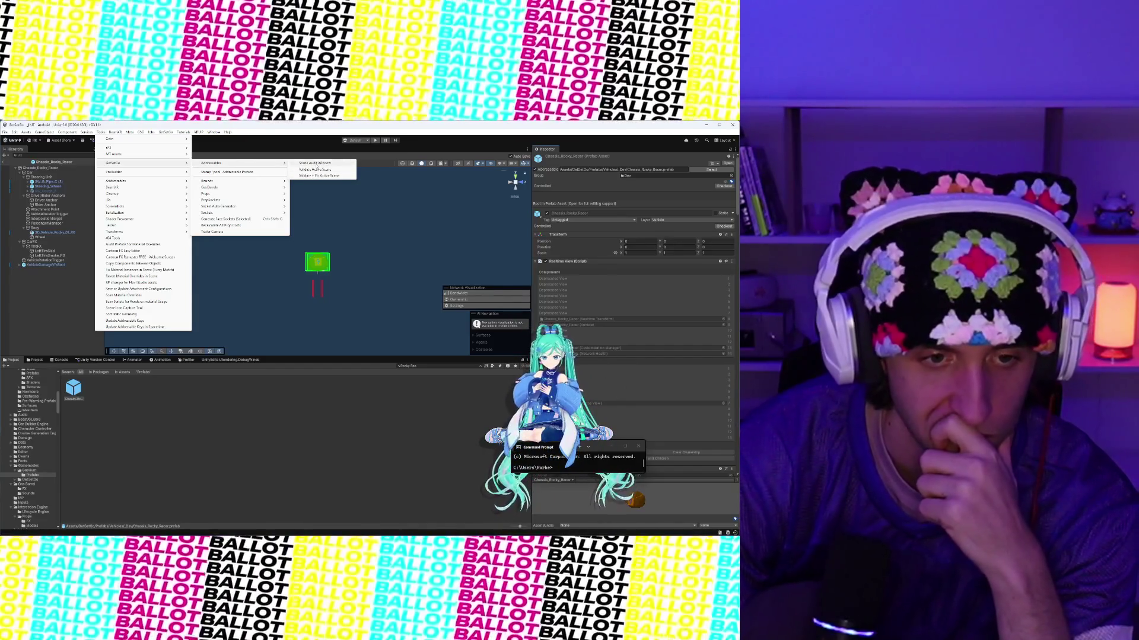
{"action": "left_click", "coordinate": [150, 321]}
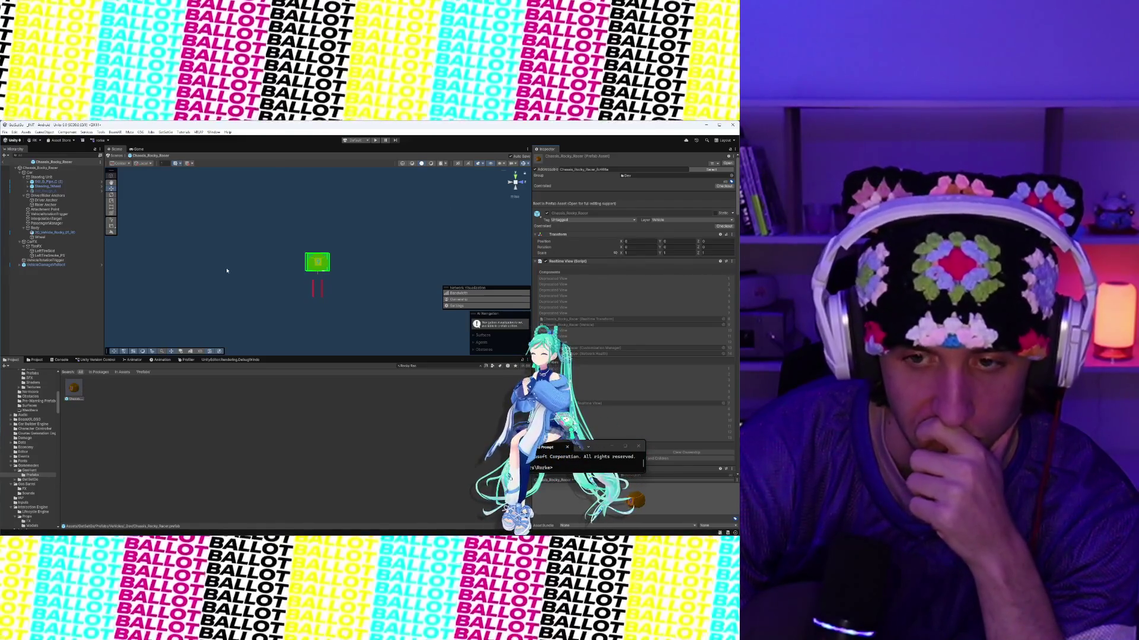
{"action": "scroll", "coordinate": [276, 257], "scroll_direction": "up", "scroll_amount": 8}
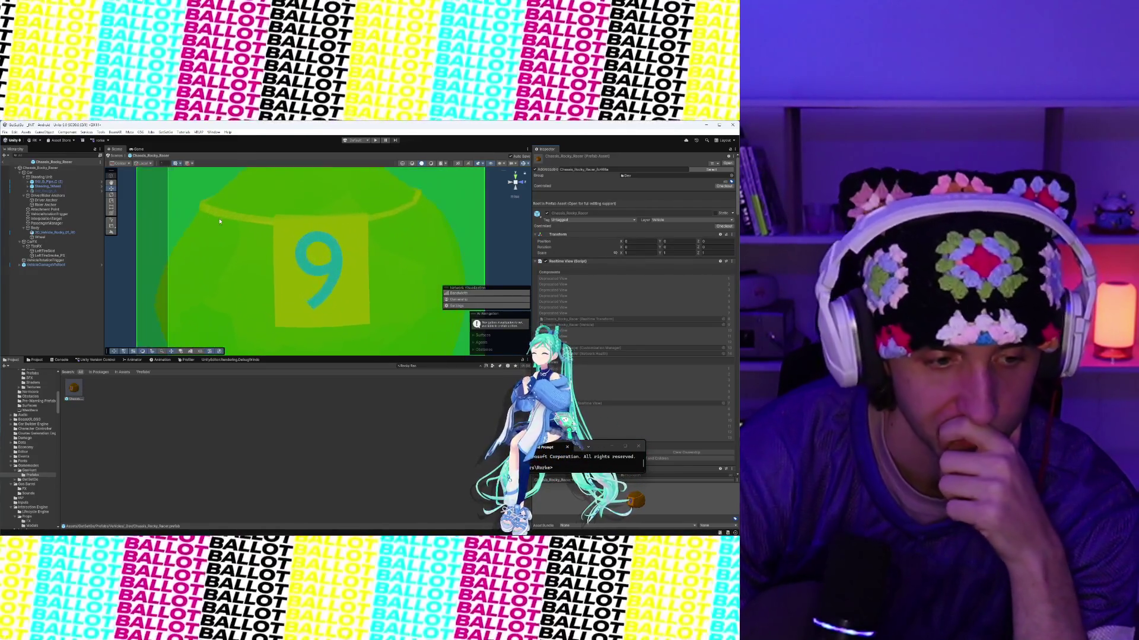
Step: Turn off Gizmos to reveal the orange boulder with its blue 9 panel, then select Steering Unit
{"action": "scroll", "coordinate": [220, 222], "scroll_direction": "down", "scroll_amount": 3}
{"action": "scroll", "coordinate": [221, 220], "scroll_direction": "up", "scroll_amount": 1}
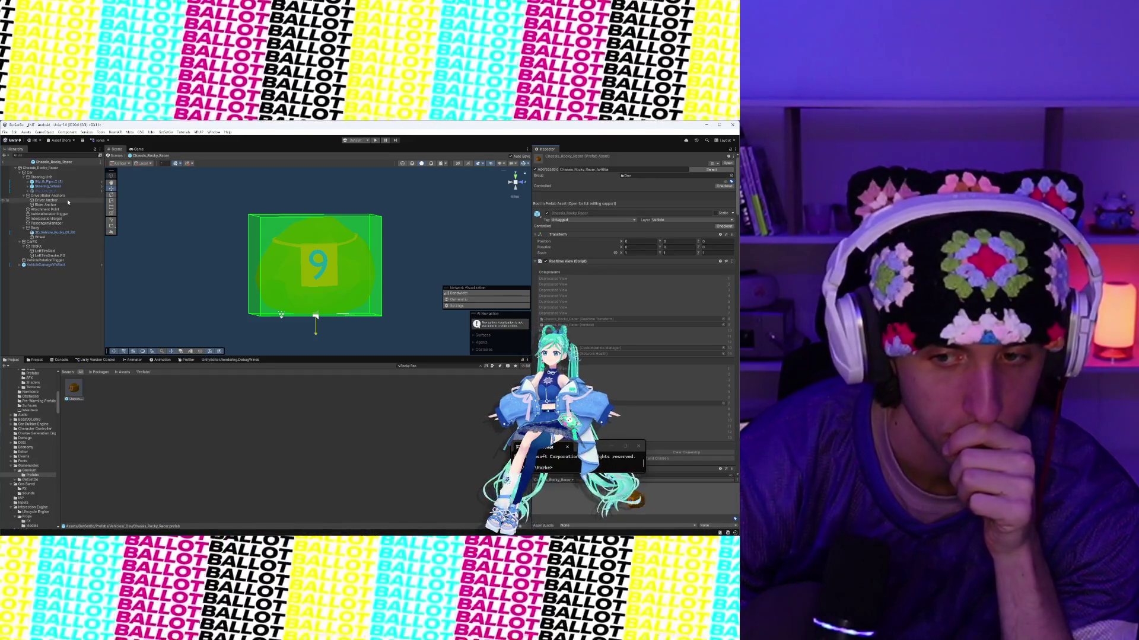
{"action": "scroll", "coordinate": [345, 211], "scroll_direction": "up", "scroll_amount": 5}
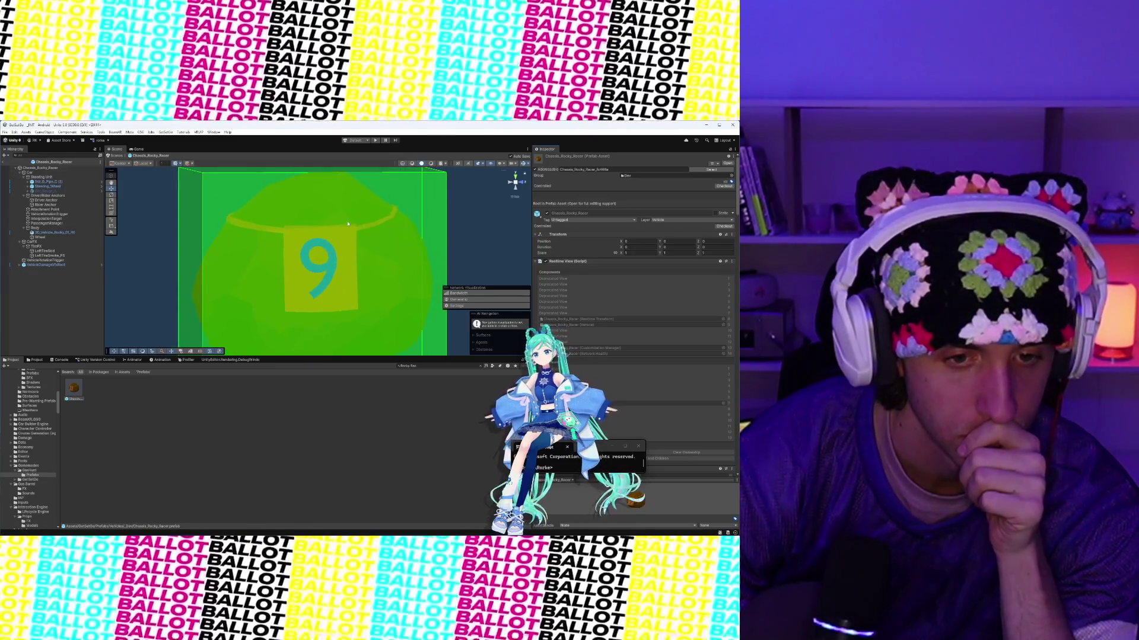
{"action": "left_click", "coordinate": [525, 166]}
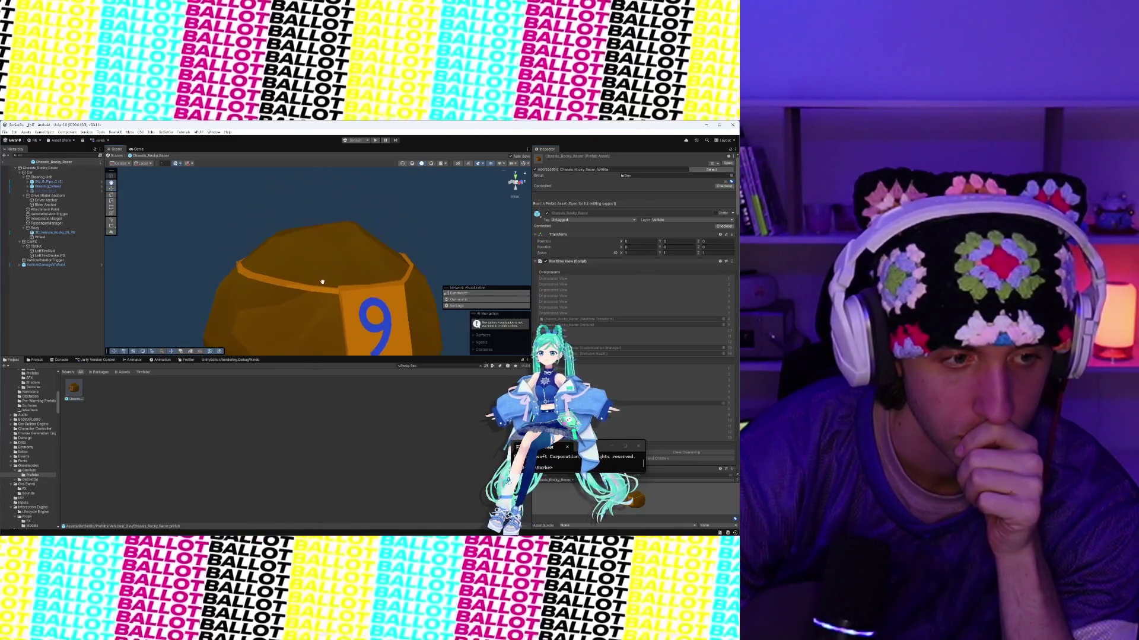
{"action": "left_click", "coordinate": [59, 178]}
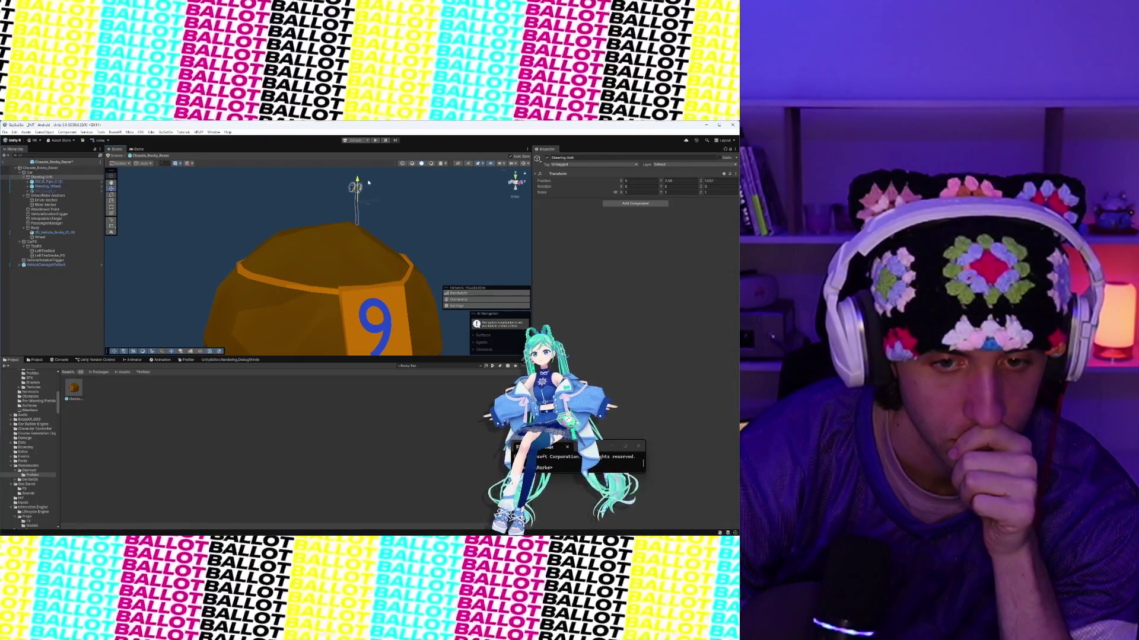
Step: Select the 3D_Vehicle_Rocky_01_R0 mesh under Body and add a Box Collider component to it
{"action": "mouse_move", "coordinate": [346, 236]}
{"action": "left_mouse_down"}
{"action": "mouse_move", "coordinate": [324, 219]}
{"action": "mouse_move", "coordinate": [302, 246]}
{"action": "mouse_move", "coordinate": [308, 231]}
{"action": "left_mouse_up"}
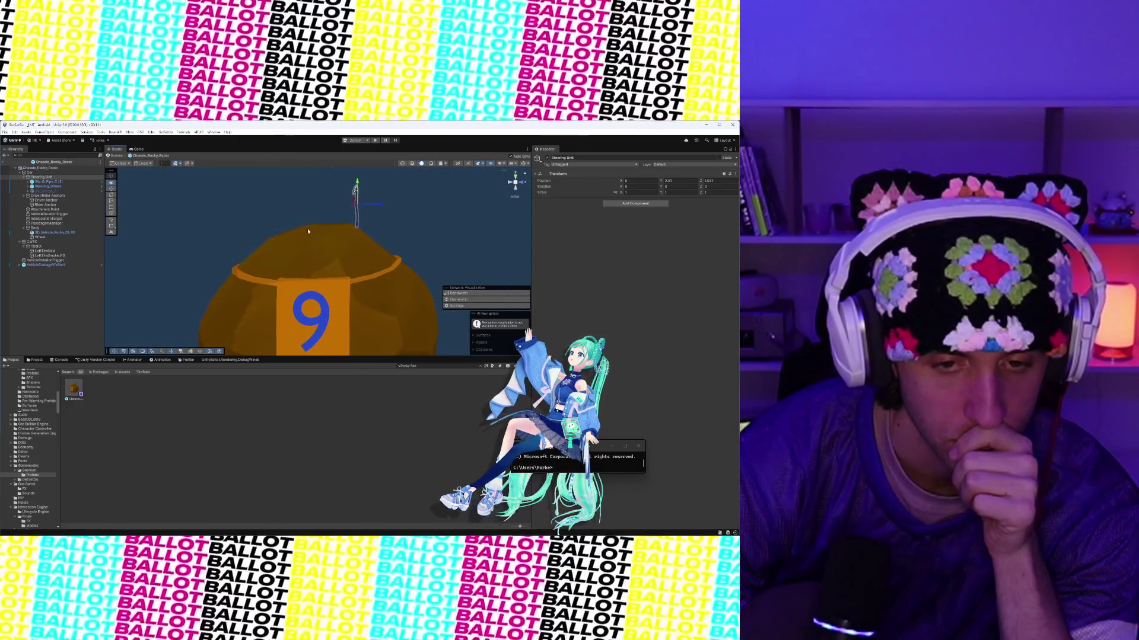
{"action": "left_click", "coordinate": [344, 254]}
{"action": "left_click_drag", "start_coordinate": [408, 248], "coordinate": [437, 243]}
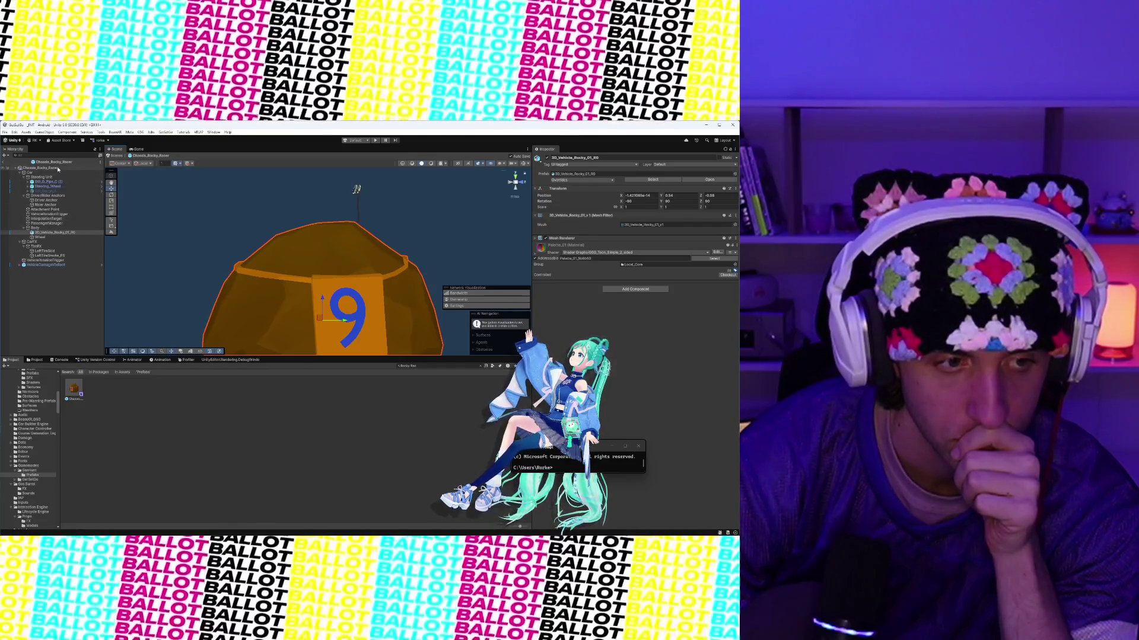
{"action": "left_click", "coordinate": [56, 168]}
{"action": "left_click", "coordinate": [35, 228]}
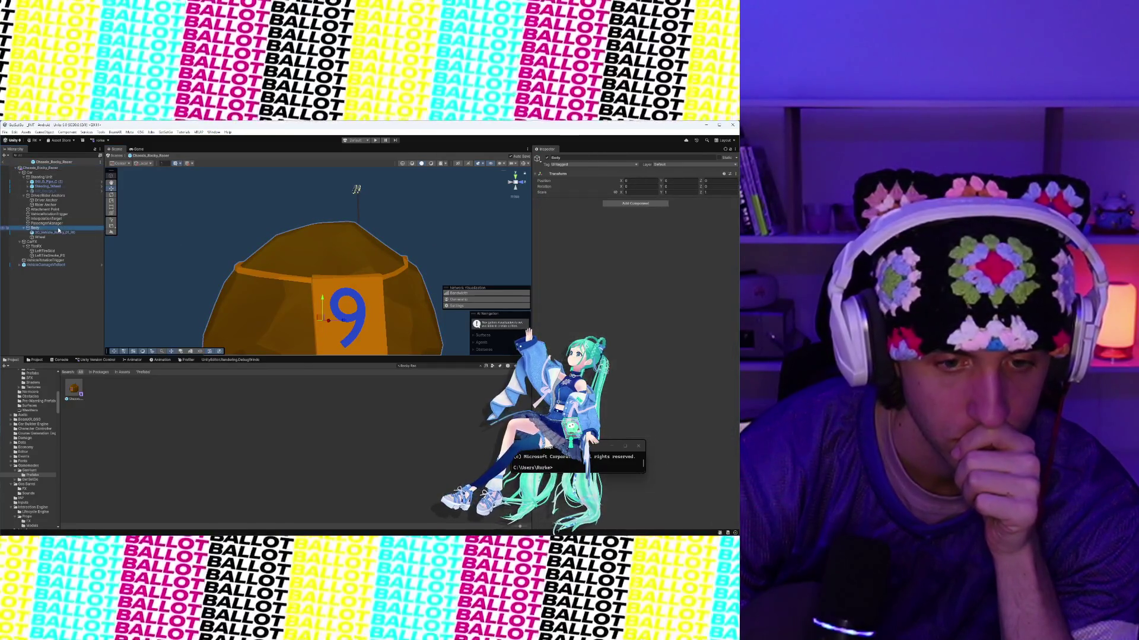
{"action": "left_click", "coordinate": [60, 233]}
{"action": "left_click", "coordinate": [635, 290]}
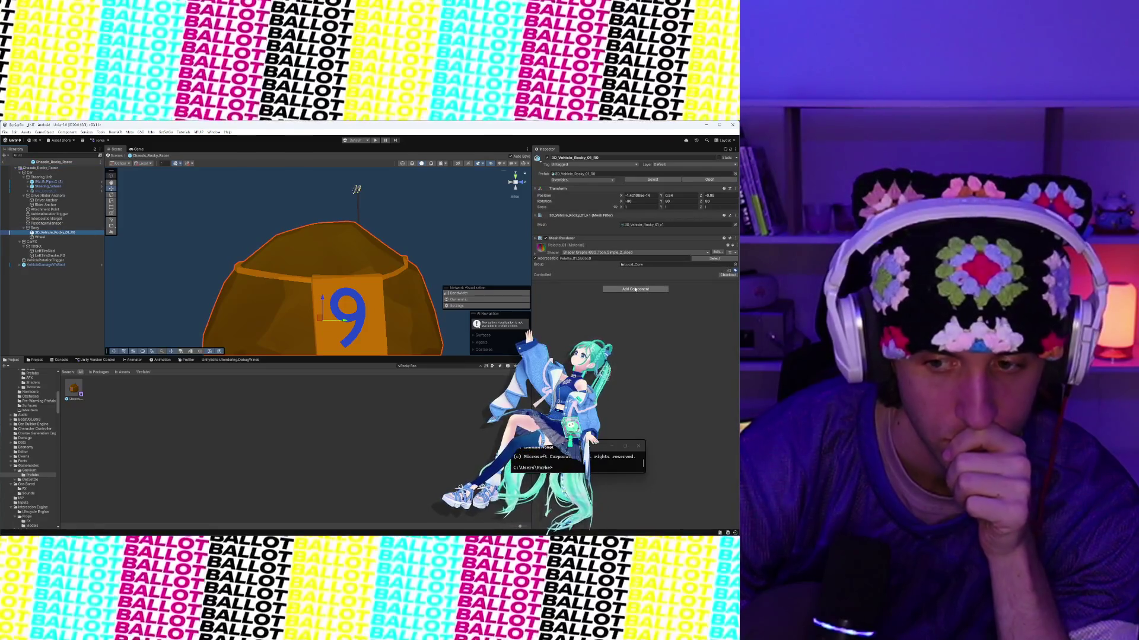
{"action": "type", "text": "Portable"}
{"action": "key", "text": "BackSpace"}
{"action": "key", "text": "BackSpace"}
{"action": "key", "text": "BackSpace"}
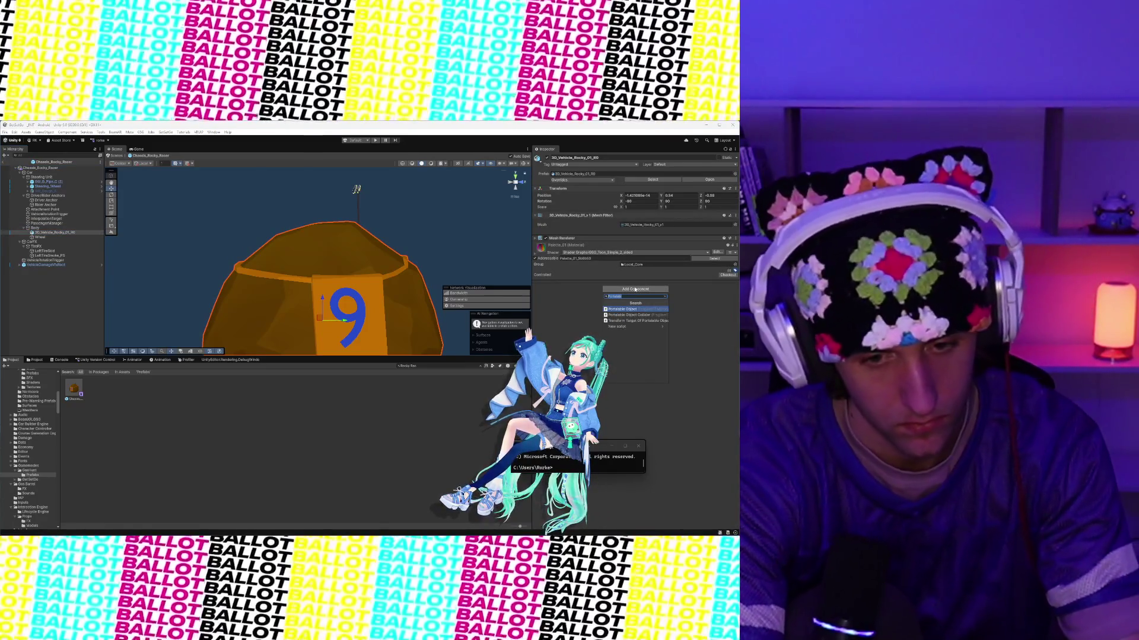
{"action": "type", "text": "box"}
{"action": "key", "text": "Return"}
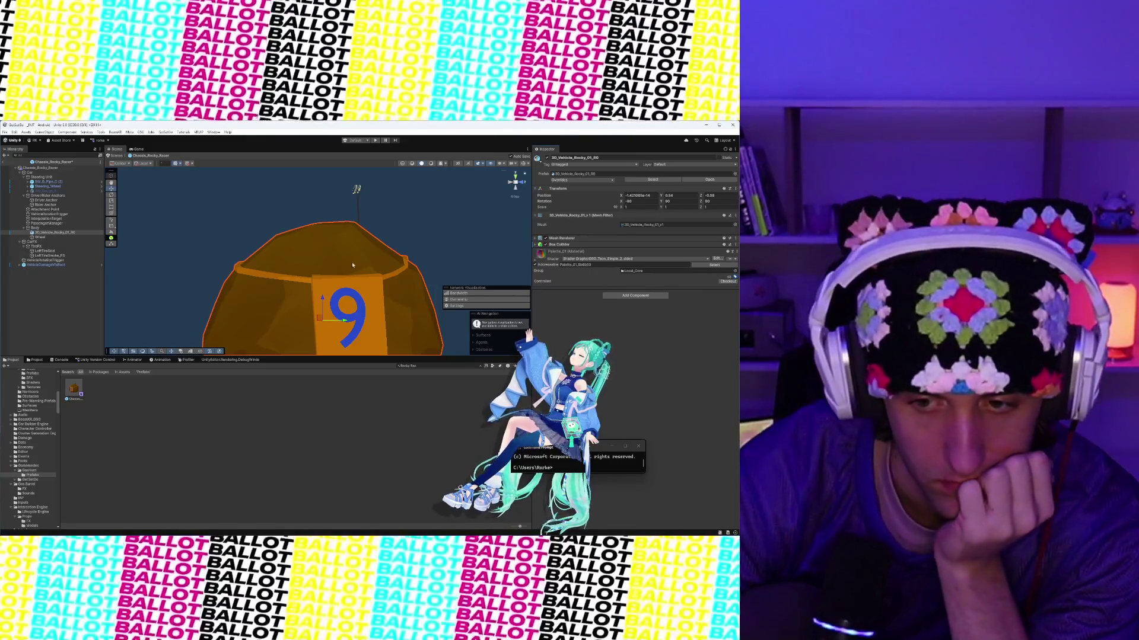
Step: Frame the boulder mesh, re-enable Gizmos, and put it on the VehiclePassenger layer
{"action": "key", "text": "f"}
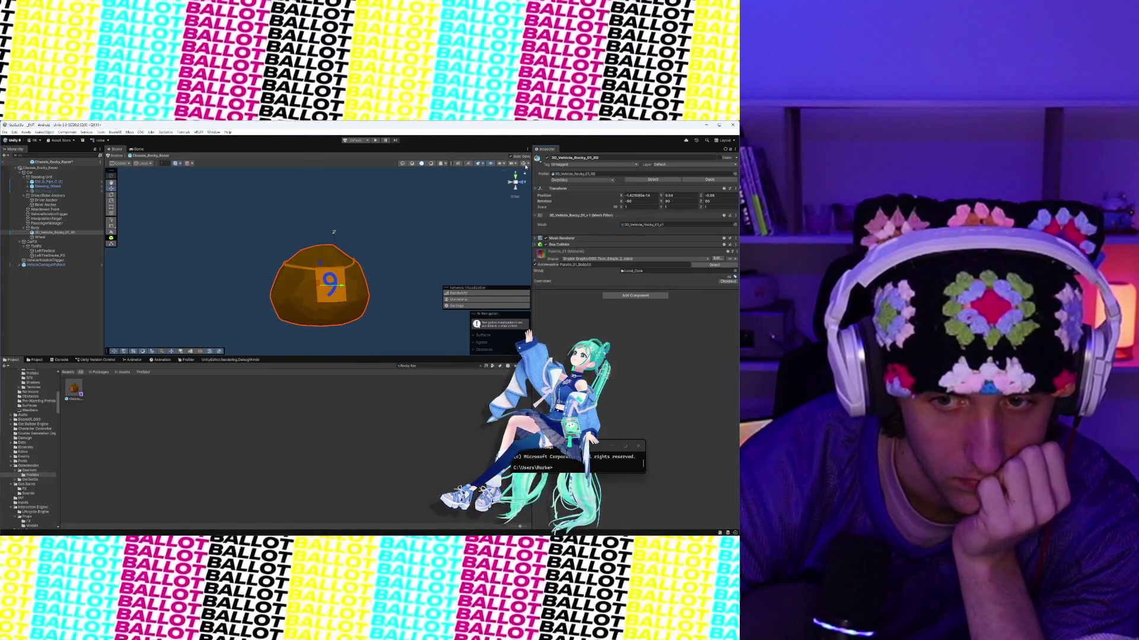
{"action": "left_click", "coordinate": [525, 166]}
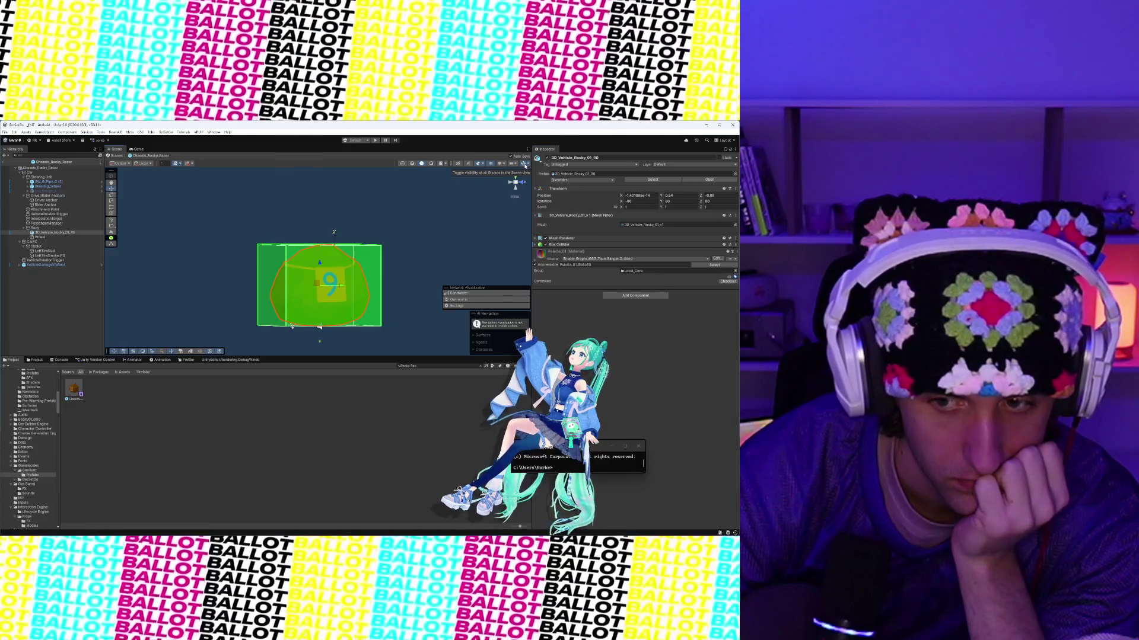
{"action": "left_click", "coordinate": [682, 164]}
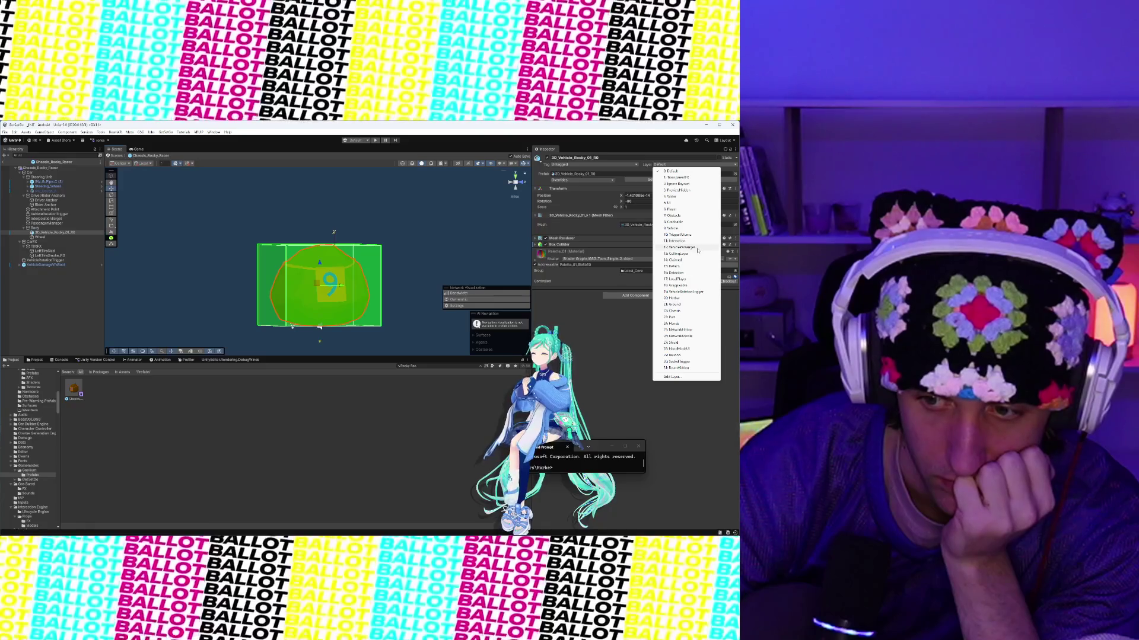
{"action": "left_click", "coordinate": [698, 248]}
{"action": "scroll", "coordinate": [413, 198], "scroll_direction": "up", "scroll_amount": 3}
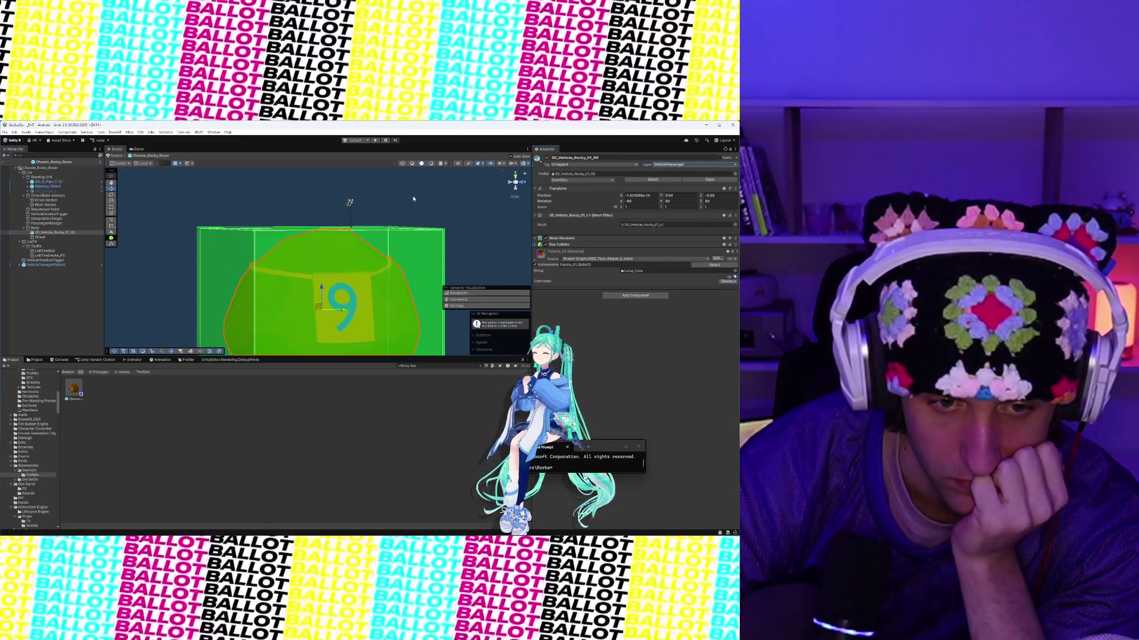
{"action": "mouse_move", "coordinate": [413, 198]}
{"action": "left_mouse_down"}
{"action": "mouse_move", "coordinate": [86, 197]}
{"action": "mouse_move", "coordinate": [182, 256]}
{"action": "mouse_move", "coordinate": [230, 195]}
{"action": "mouse_move", "coordinate": [389, 225]}
{"action": "mouse_move", "coordinate": [382, 243]}
{"action": "mouse_move", "coordinate": [358, 247]}
{"action": "mouse_move", "coordinate": [366, 261]}
{"action": "left_mouse_up"}
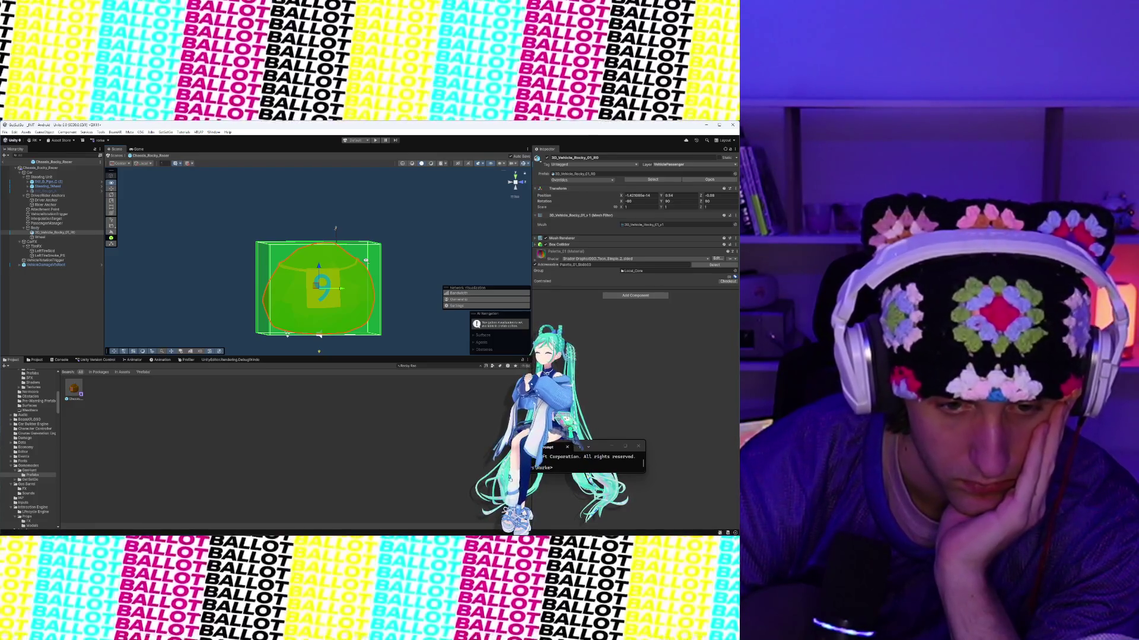
{"action": "left_click_drag", "start_coordinate": [366, 260], "coordinate": [363, 279]}
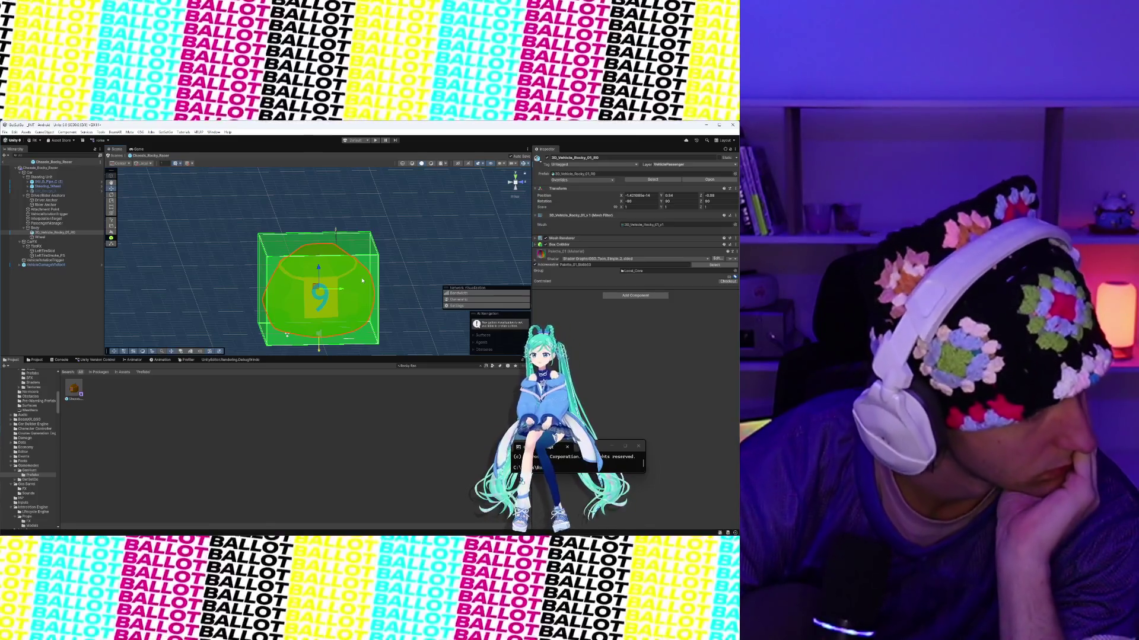
{"action": "right_click", "coordinate": [362, 280]}
{"action": "left_click", "coordinate": [378, 263]}
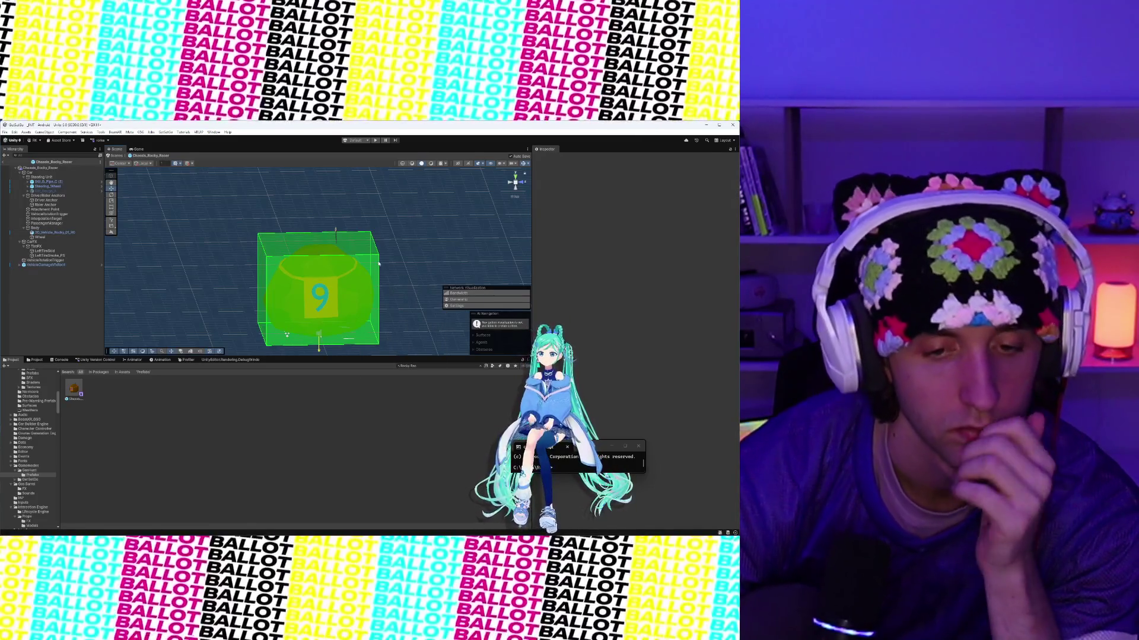
{"action": "left_click", "coordinate": [378, 263]}
{"action": "key", "text": "f"}
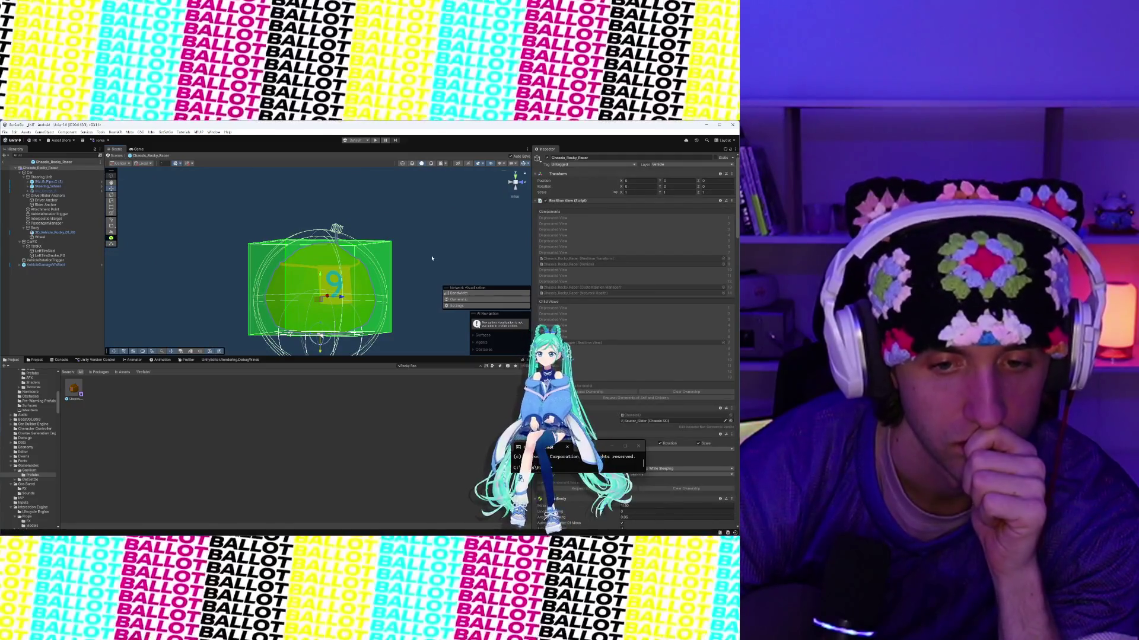
{"action": "left_click", "coordinate": [432, 258]}
{"action": "left_click", "coordinate": [389, 265]}
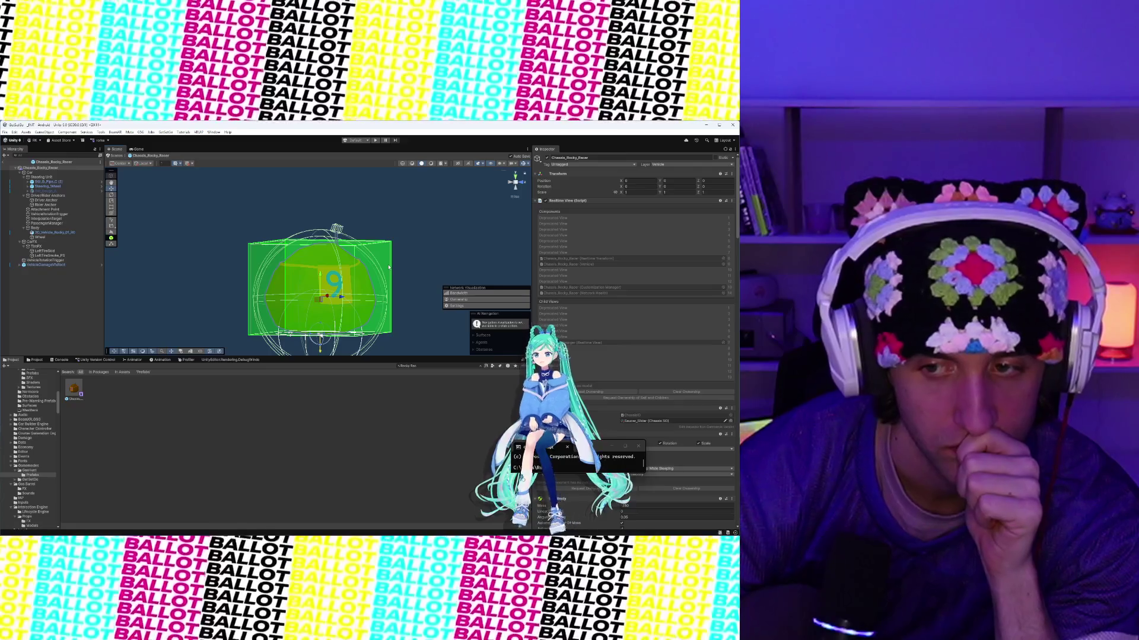
{"action": "mouse_move", "coordinate": [449, 233]}
{"action": "left_mouse_down"}
{"action": "mouse_move", "coordinate": [287, 208]}
{"action": "mouse_move", "coordinate": [175, 276]}
{"action": "mouse_move", "coordinate": [260, 249]}
{"action": "left_mouse_up"}
{"action": "left_click", "coordinate": [279, 244]}
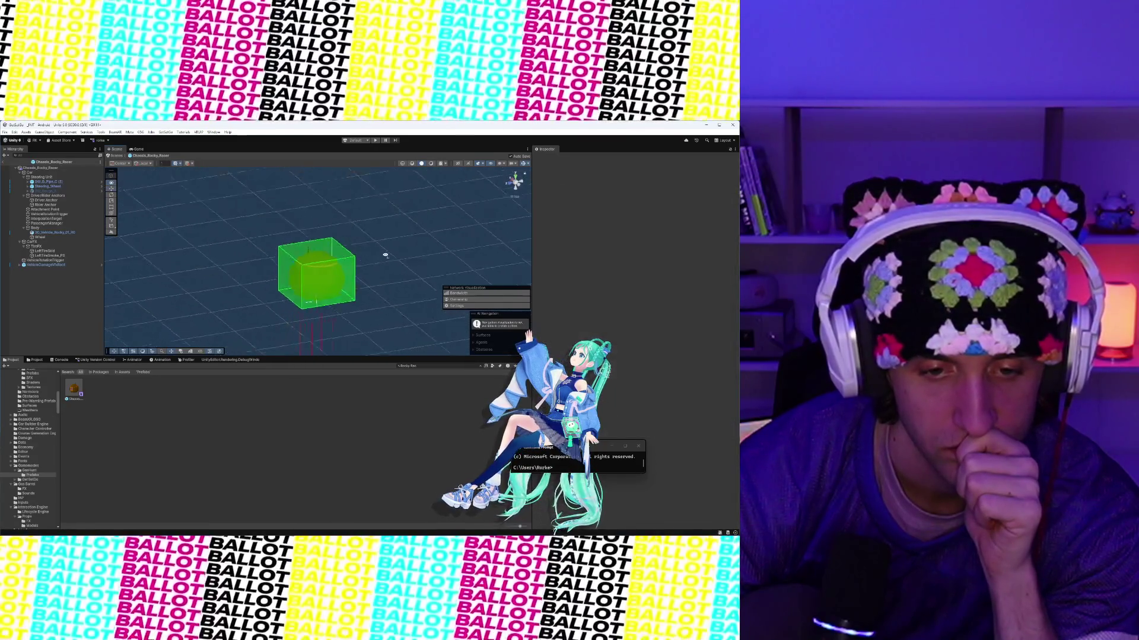
{"action": "mouse_move", "coordinate": [344, 221]}
{"action": "left_mouse_down"}
{"action": "mouse_move", "coordinate": [284, 197]}
{"action": "mouse_move", "coordinate": [289, 188]}
{"action": "mouse_move", "coordinate": [292, 211]}
{"action": "left_mouse_up"}
{"action": "scroll", "coordinate": [312, 278], "scroll_direction": "down", "scroll_amount": 3}
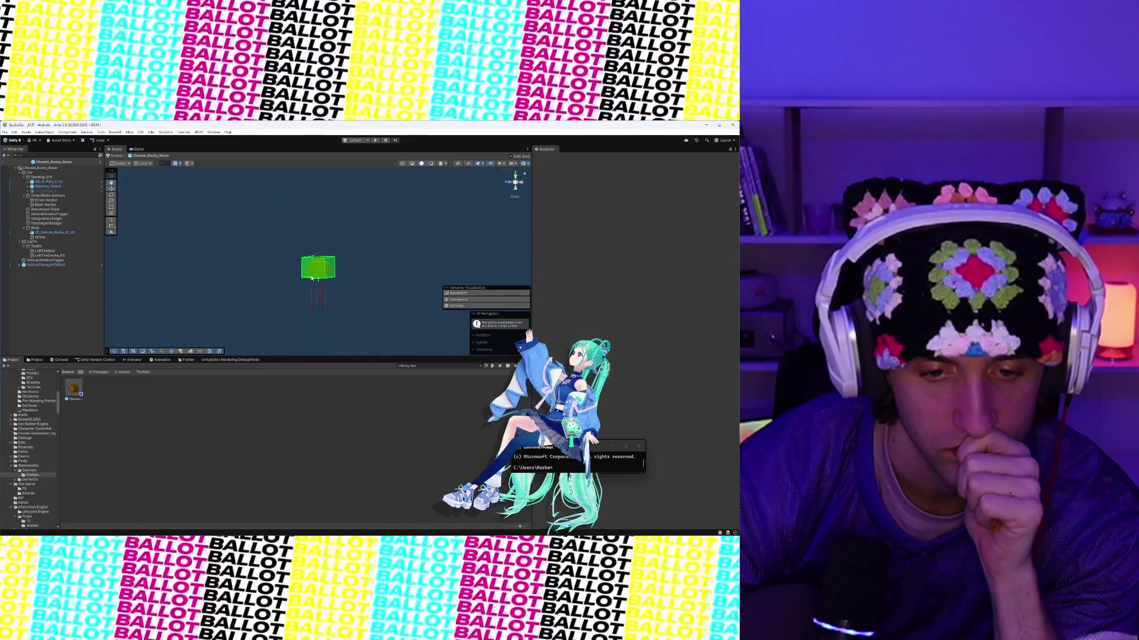
{"action": "scroll", "coordinate": [312, 279], "scroll_direction": "up", "scroll_amount": 3}
{"action": "scroll", "coordinate": [311, 278], "scroll_direction": "up", "scroll_amount": 3}
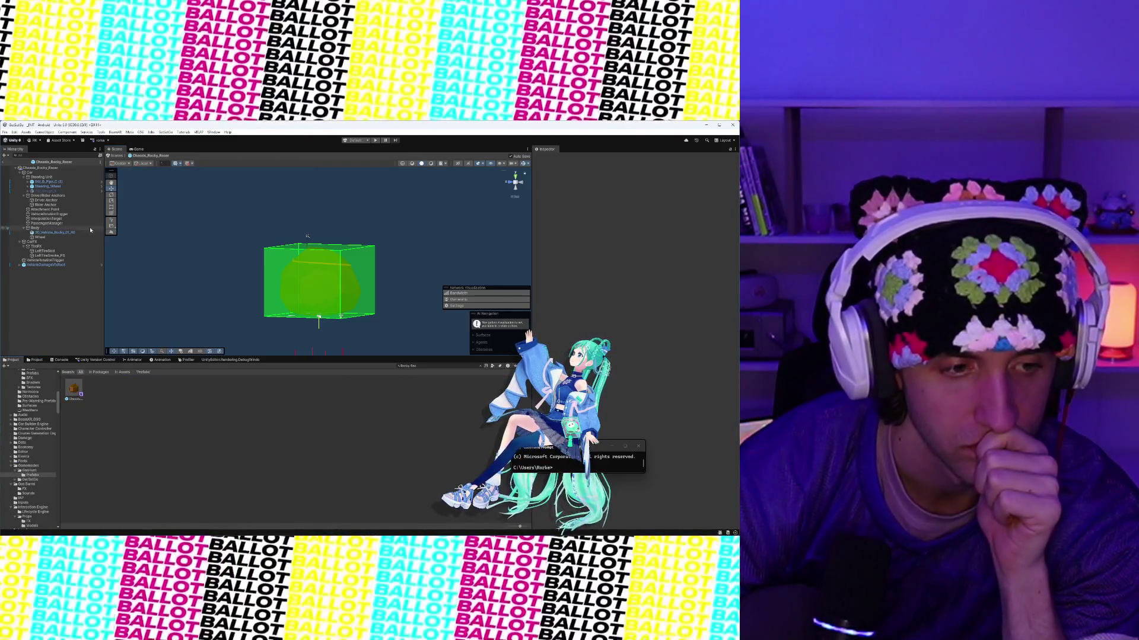
{"action": "left_click", "coordinate": [63, 256]}
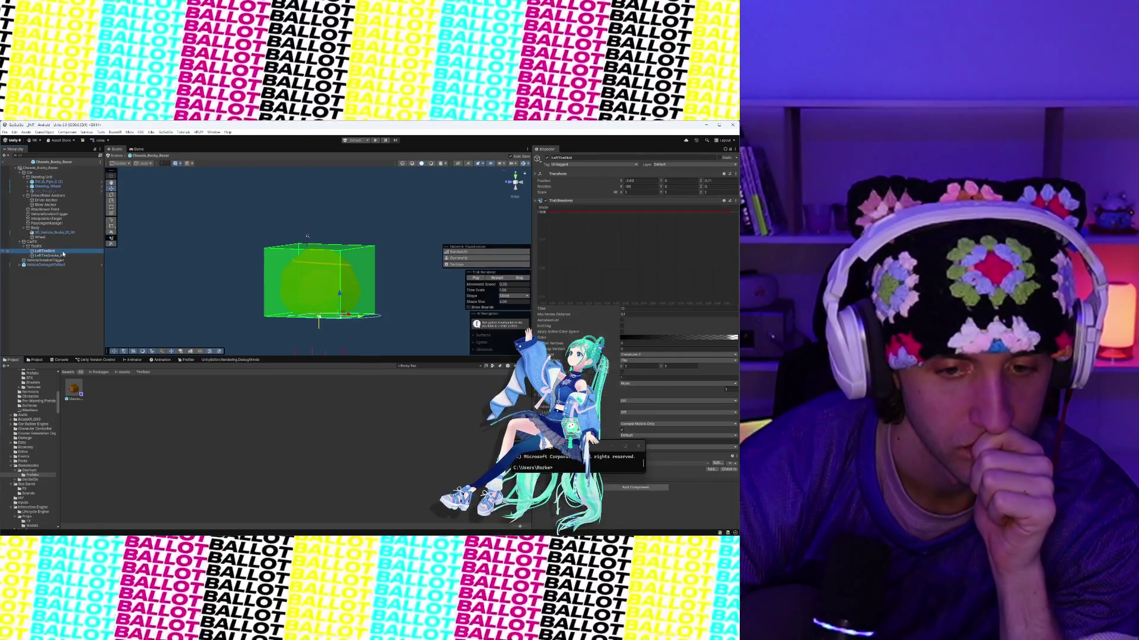
{"action": "scroll", "coordinate": [372, 180], "scroll_direction": "up", "scroll_amount": 10}
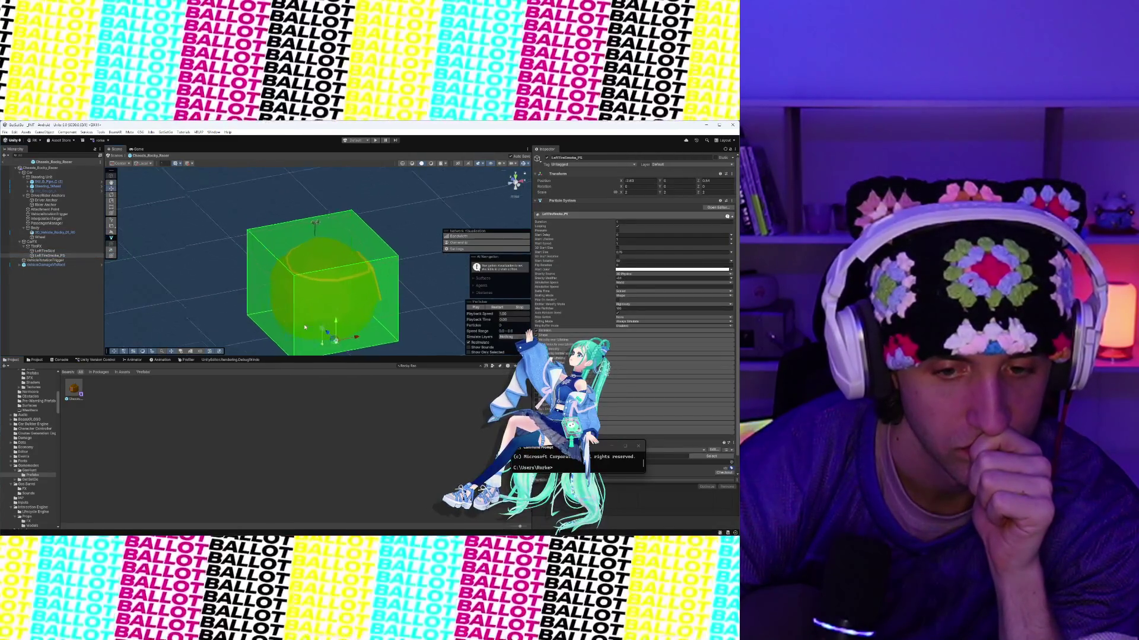
{"action": "scroll", "coordinate": [372, 180], "scroll_direction": "up", "scroll_amount": 8}
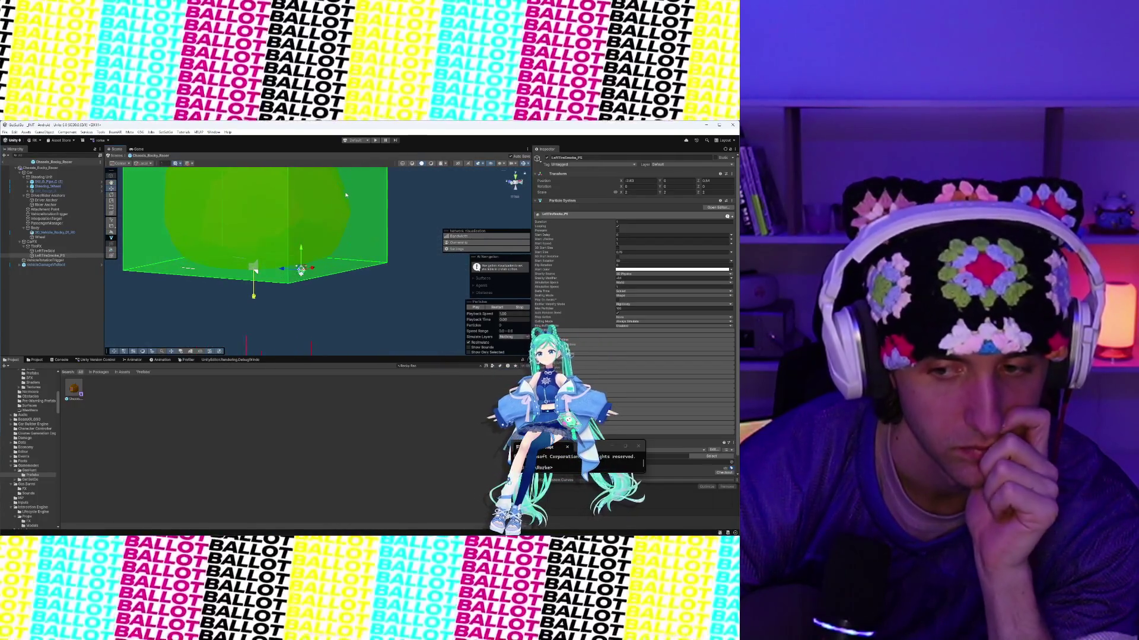
{"action": "double_click", "coordinate": [52, 256]}
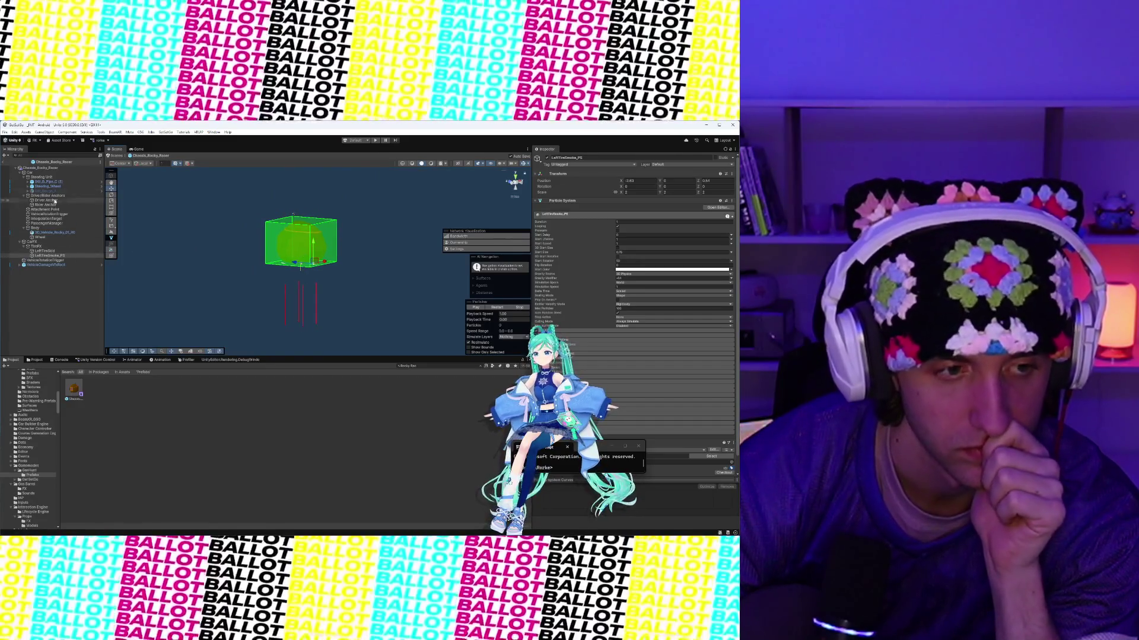
{"action": "left_click", "coordinate": [60, 172]}
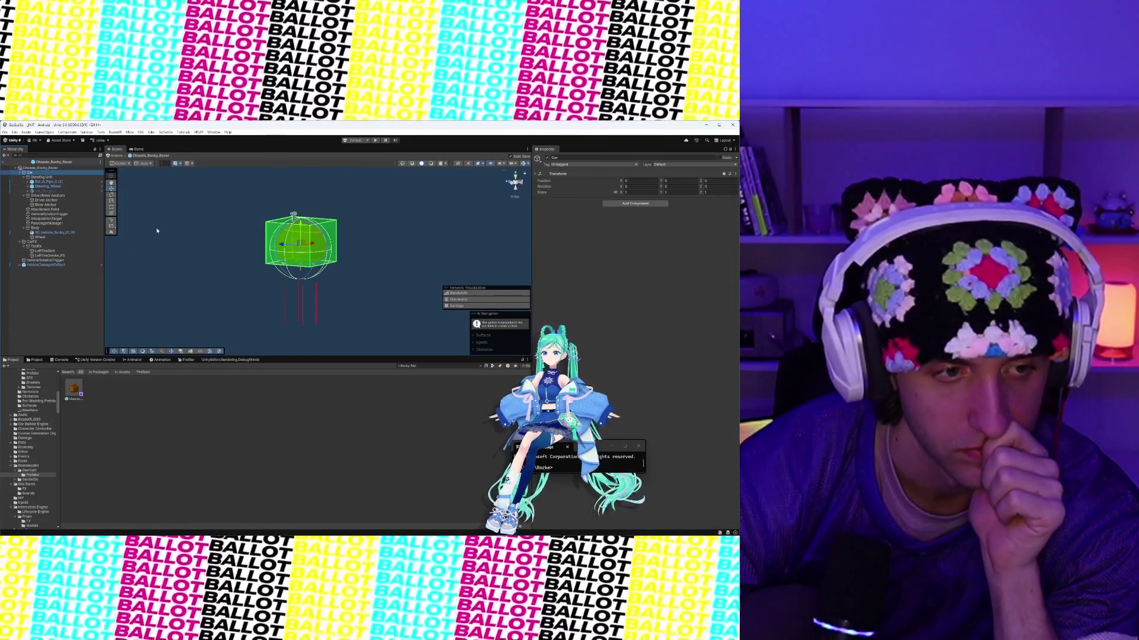
{"action": "left_click", "coordinate": [30, 363]}
{"action": "left_click", "coordinate": [12, 360]}
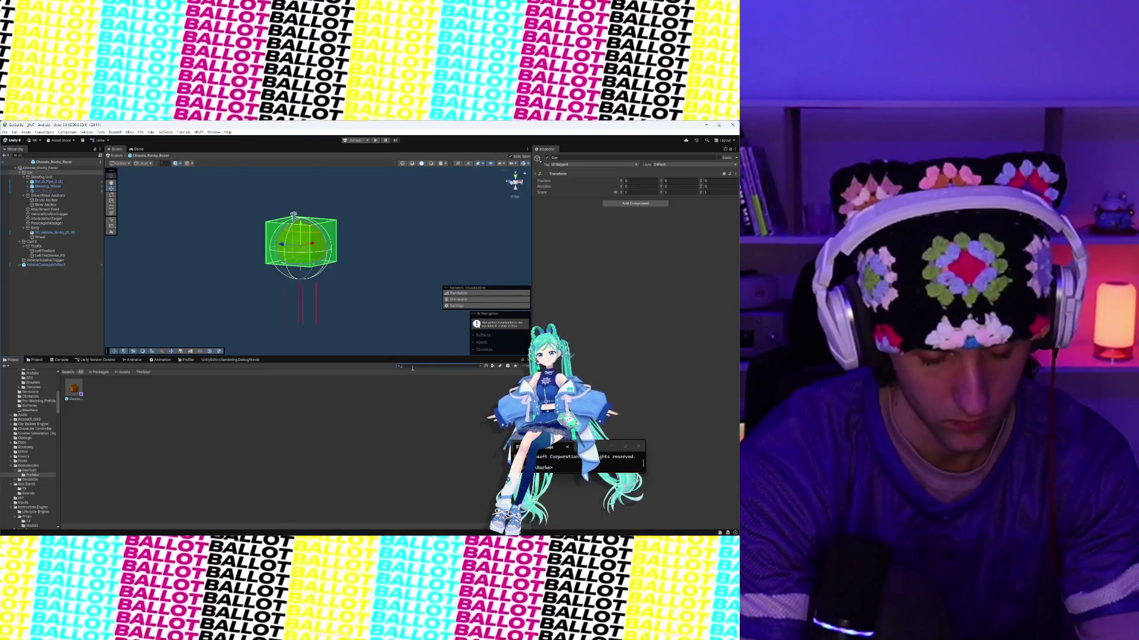
Step: Search the Project window for _JNIT and open the _JNIT scene
{"action": "type", "text": "_JNIT"}
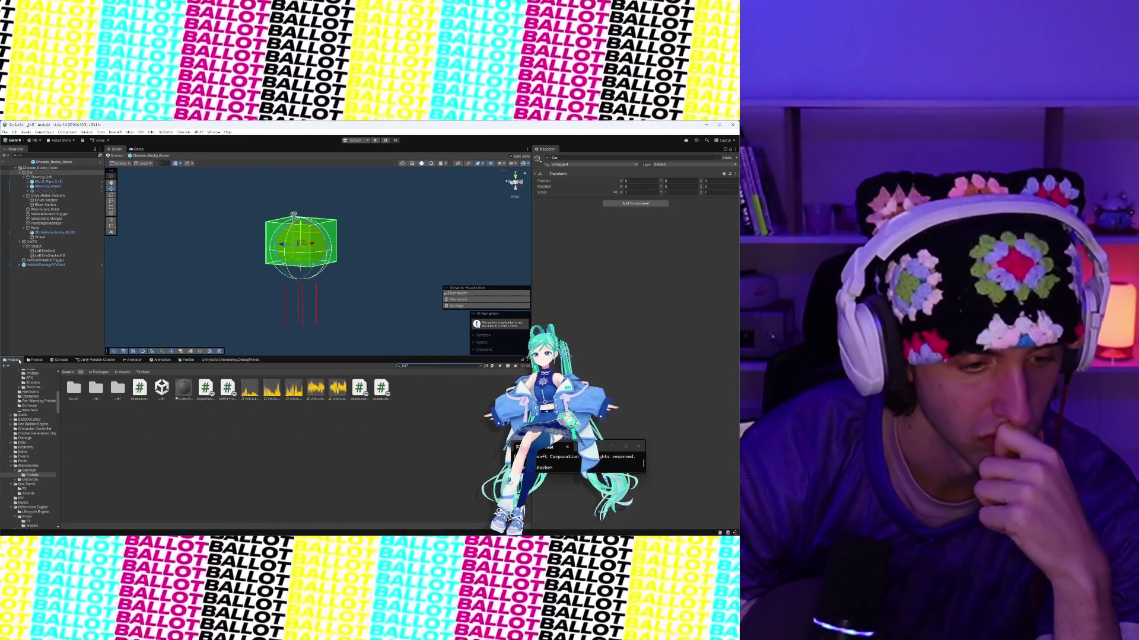
{"action": "double_click", "coordinate": [162, 388]}
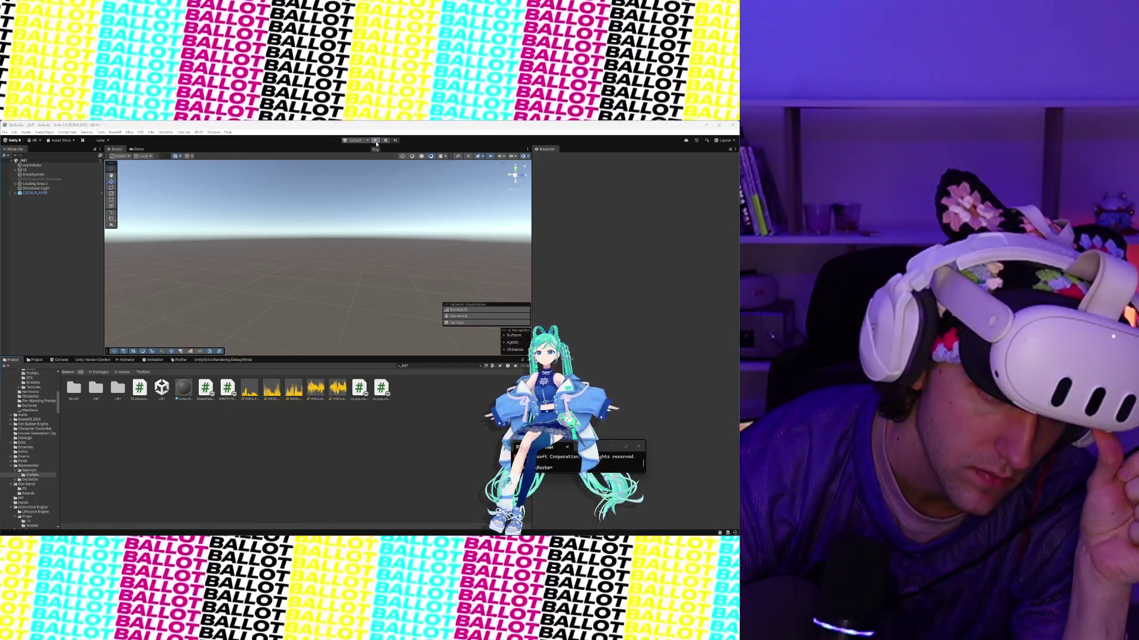
Step: Run the game in Play mode, view it from the Game camera, and show the Local dev assets folder
{"action": "left_click", "coordinate": [376, 141]}
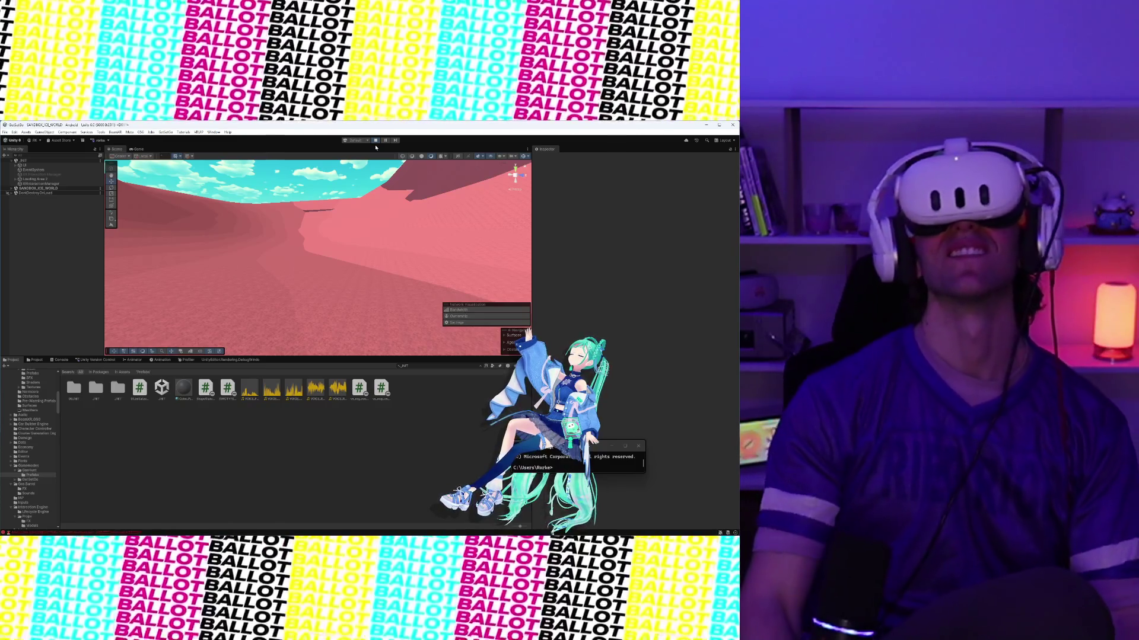
{"action": "left_click", "coordinate": [138, 150]}
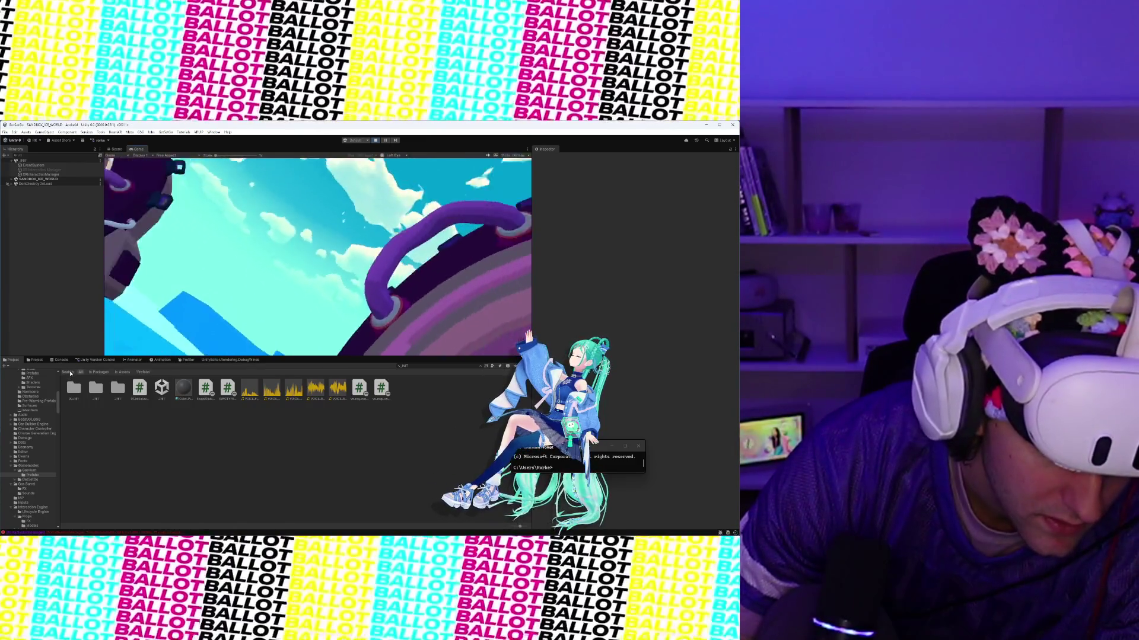
{"action": "left_click", "coordinate": [38, 360]}
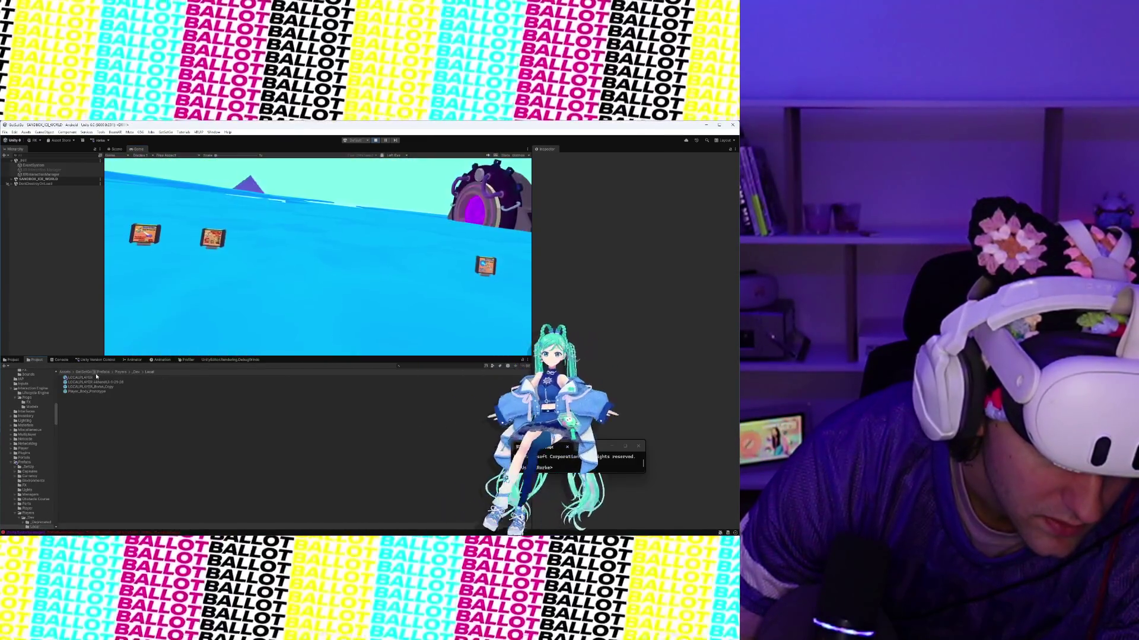
Step: Search the Project for '04', add 404 - God Mode Tools to the scene, and expand it to Spawners
{"action": "left_click", "coordinate": [413, 366]}
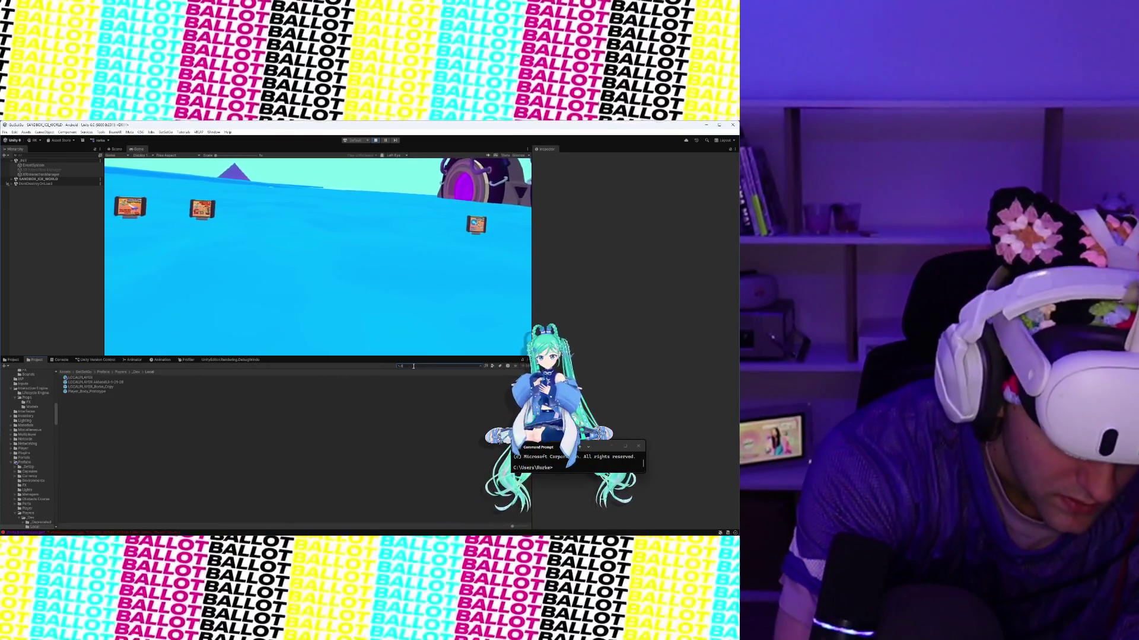
{"action": "type", "text": "04"}
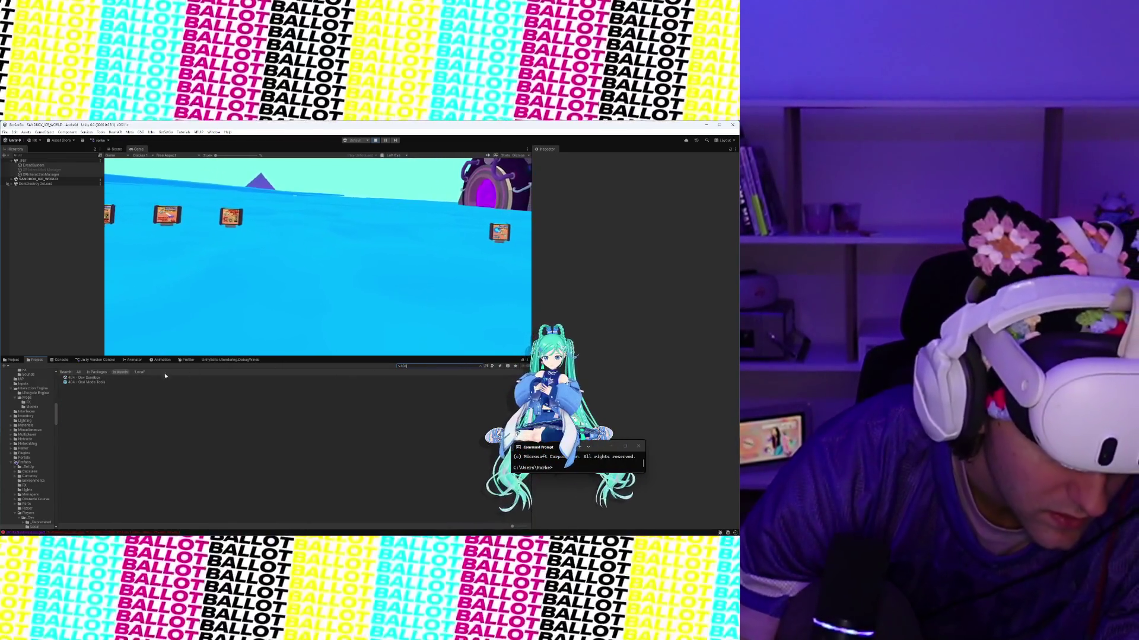
{"action": "left_click_drag", "start_coordinate": [97, 384], "coordinate": [27, 264]}
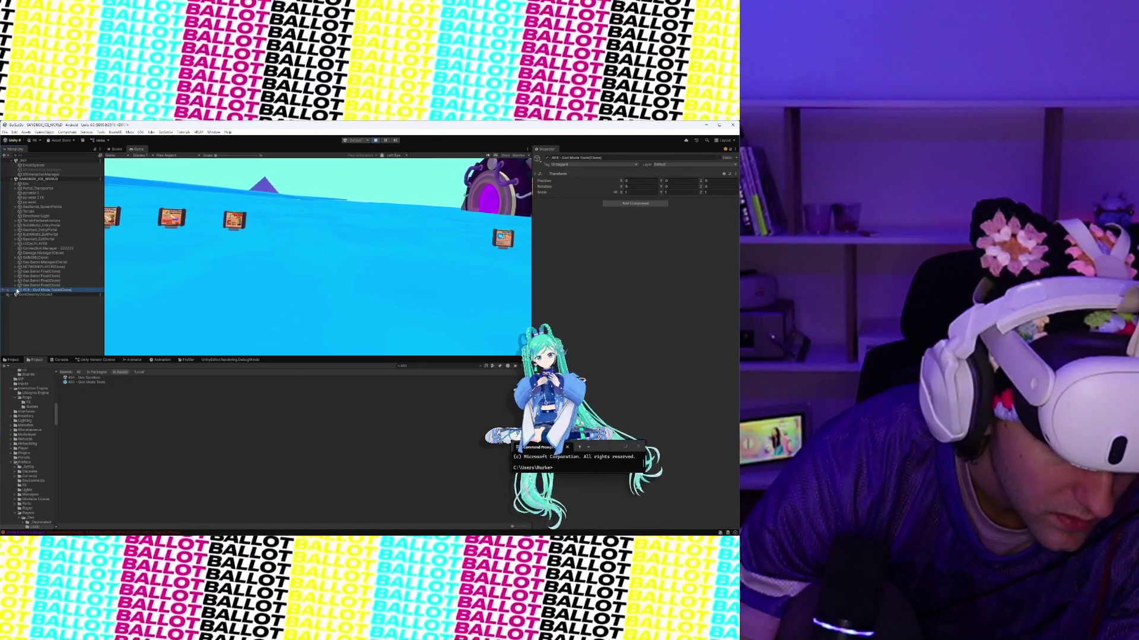
{"action": "left_click", "coordinate": [16, 290]}
{"action": "left_click", "coordinate": [20, 299]}
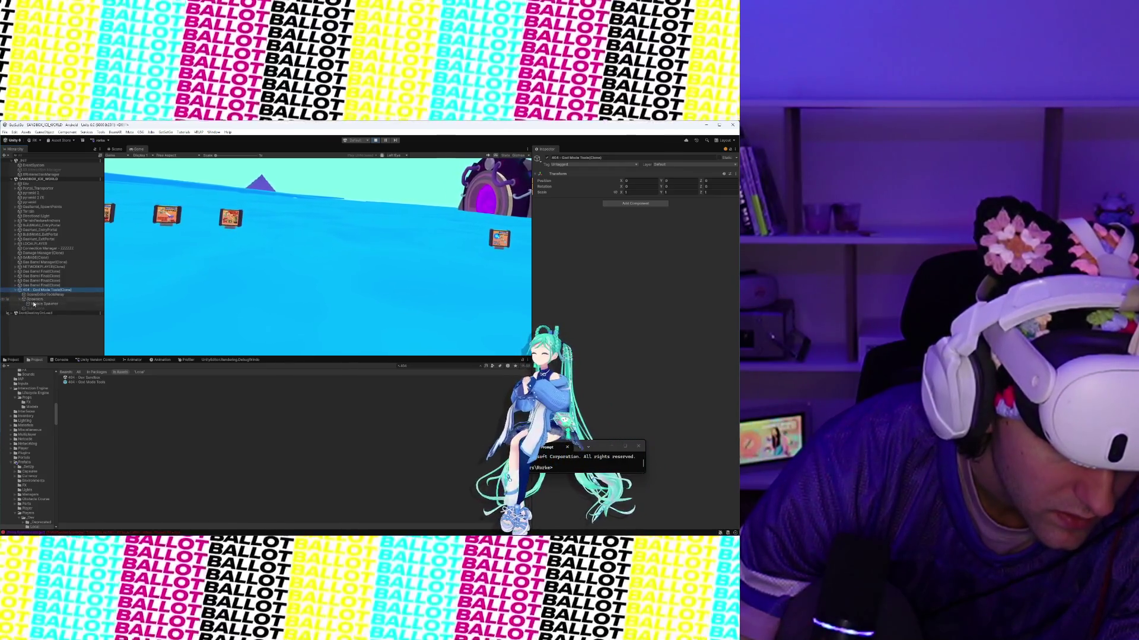
Step: Look across the level in Scene view and select the Vehicle Spawner under Spawners
{"action": "left_click", "coordinate": [119, 151]}
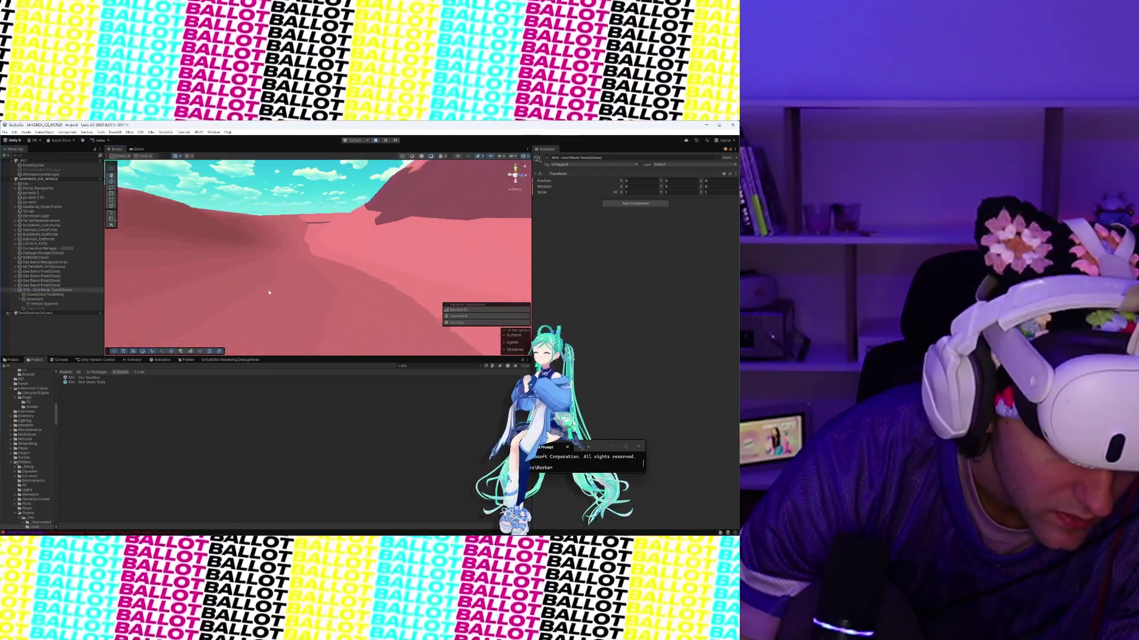
{"action": "mouse_move", "coordinate": [256, 185]}
{"action": "left_mouse_down"}
{"action": "mouse_move", "coordinate": [179, 321]}
{"action": "mouse_move", "coordinate": [424, 281]}
{"action": "mouse_move", "coordinate": [399, 286]}
{"action": "mouse_move", "coordinate": [357, 269]}
{"action": "left_mouse_up"}
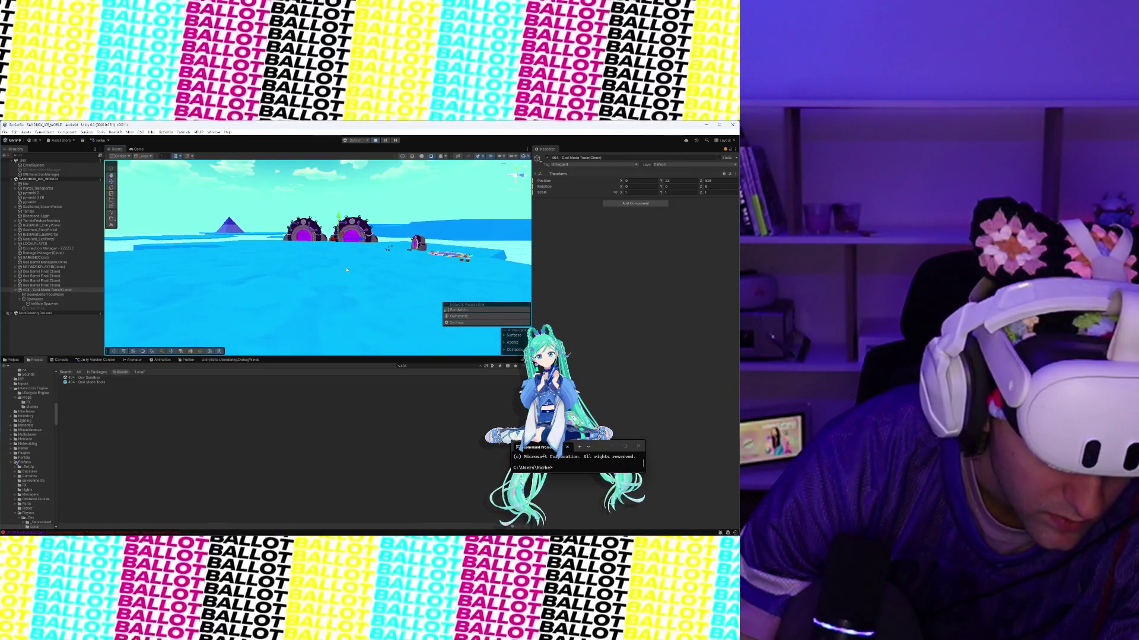
{"action": "left_click", "coordinate": [35, 299]}
{"action": "left_click", "coordinate": [77, 305]}
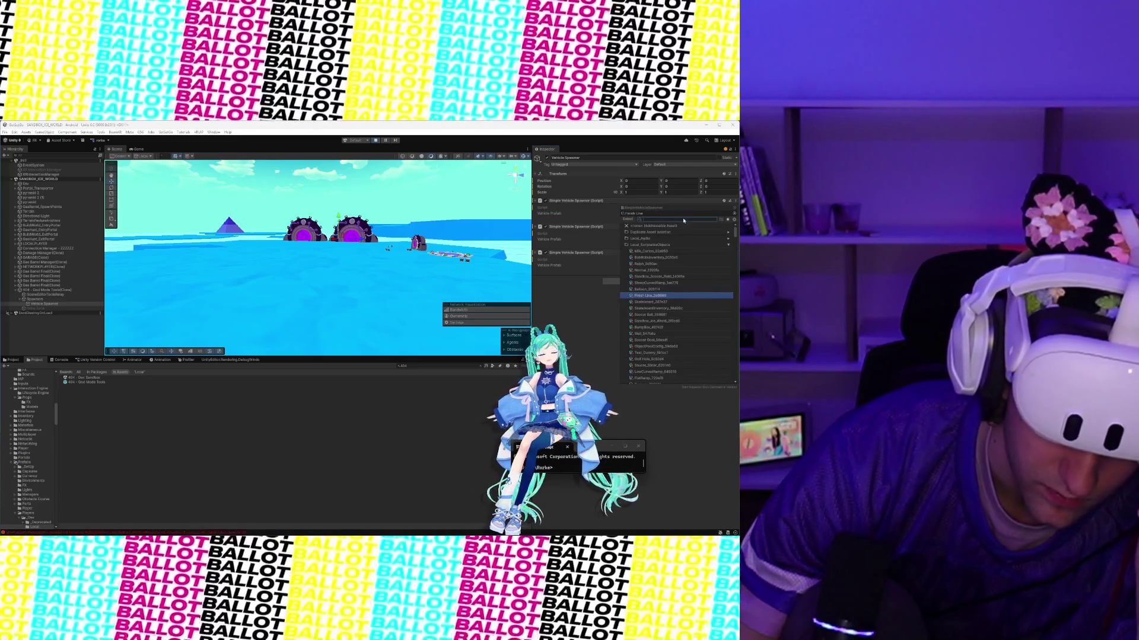
Step: Assign Chassis_Rocky_Racer to the first spawner and spawn it into the running game
{"action": "type", "text": "ro"}
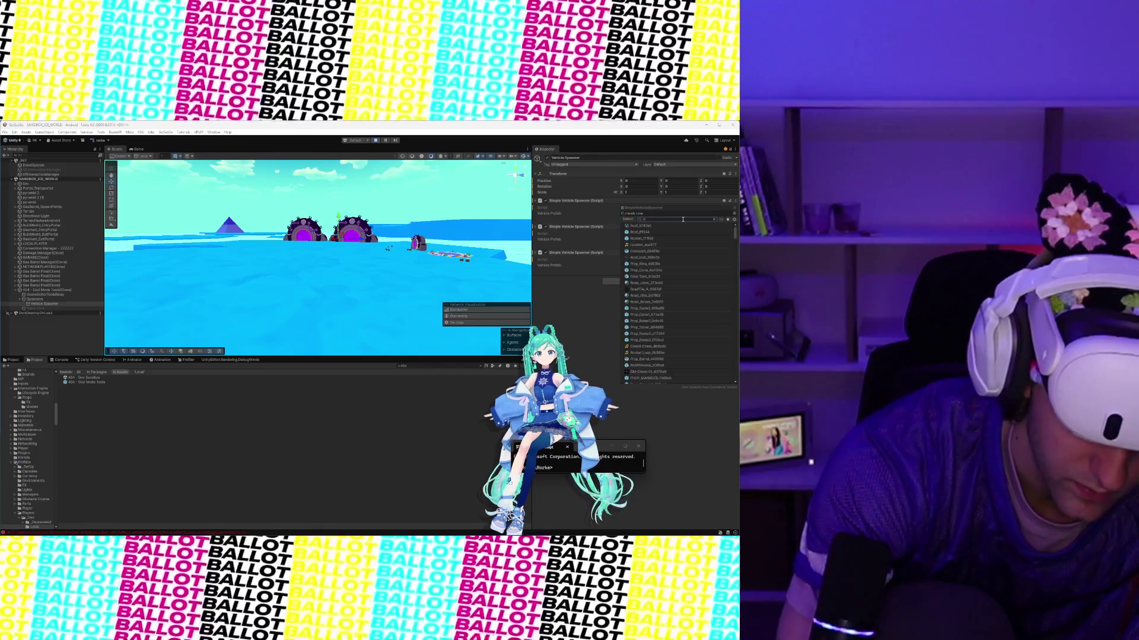
{"action": "type", "text": "ocky"}
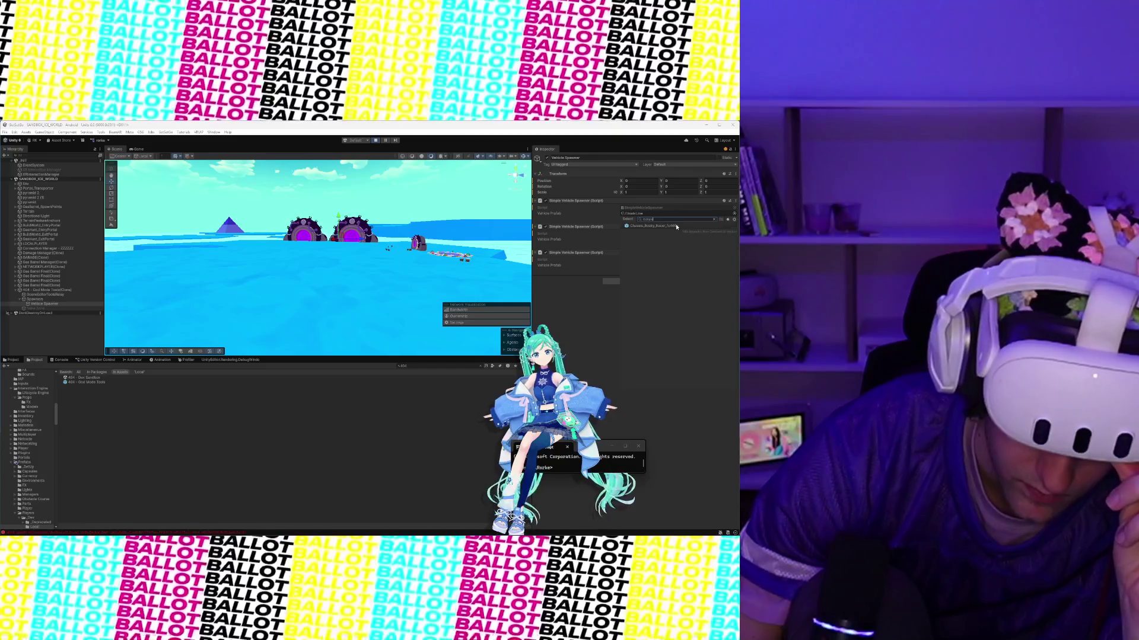
{"action": "double_click", "coordinate": [676, 227]}
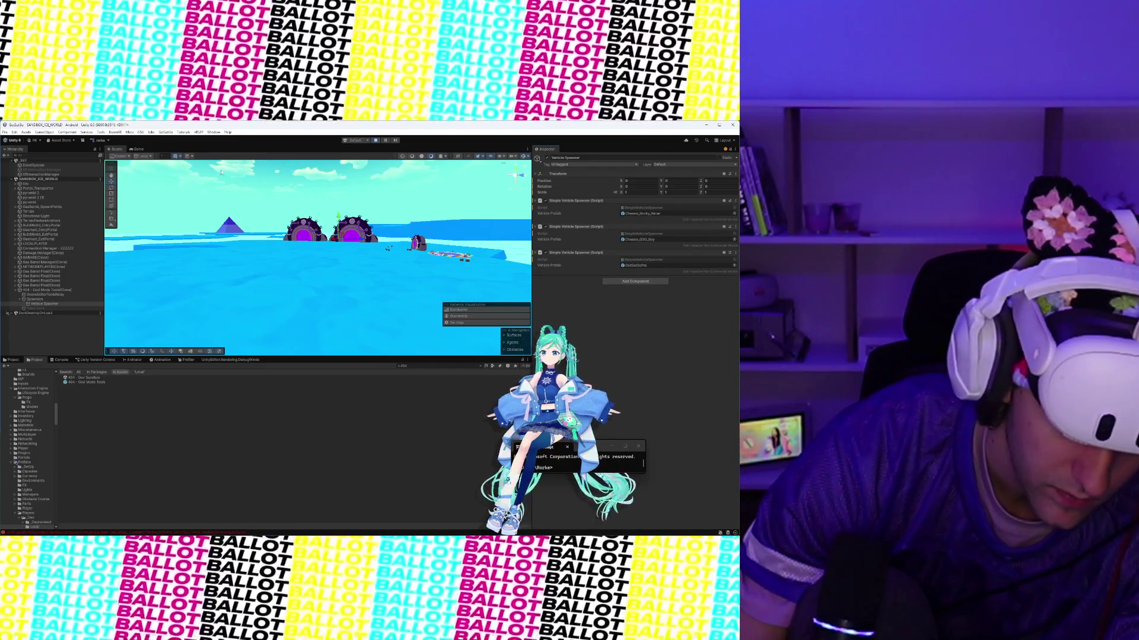
{"action": "left_click", "coordinate": [138, 149]}
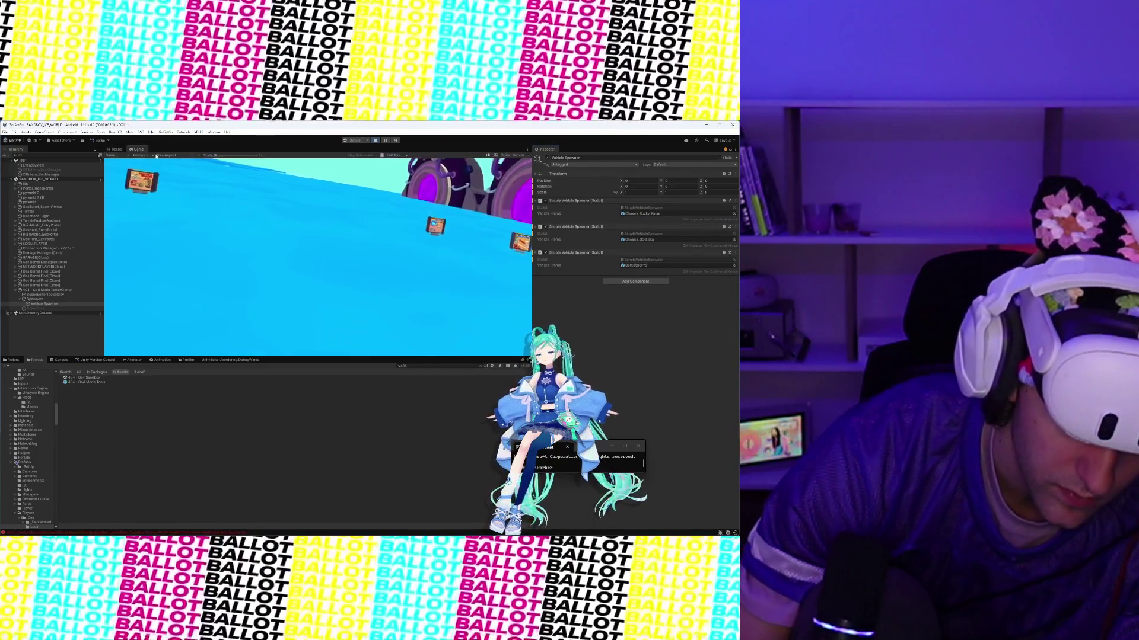
{"action": "left_click", "coordinate": [735, 200]}
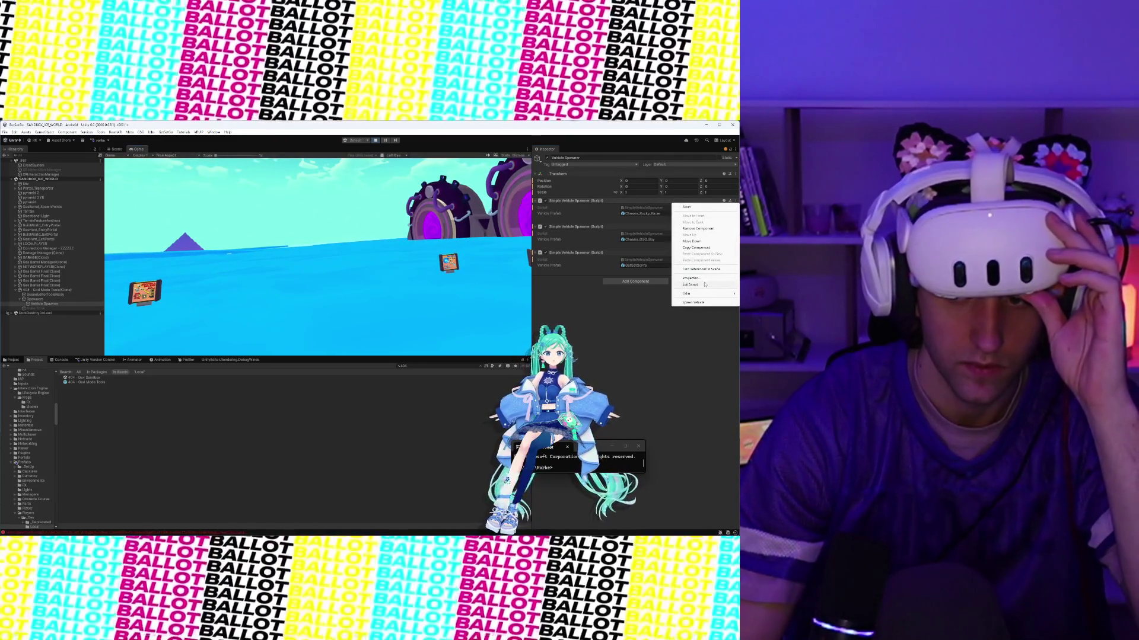
{"action": "left_click", "coordinate": [704, 303]}
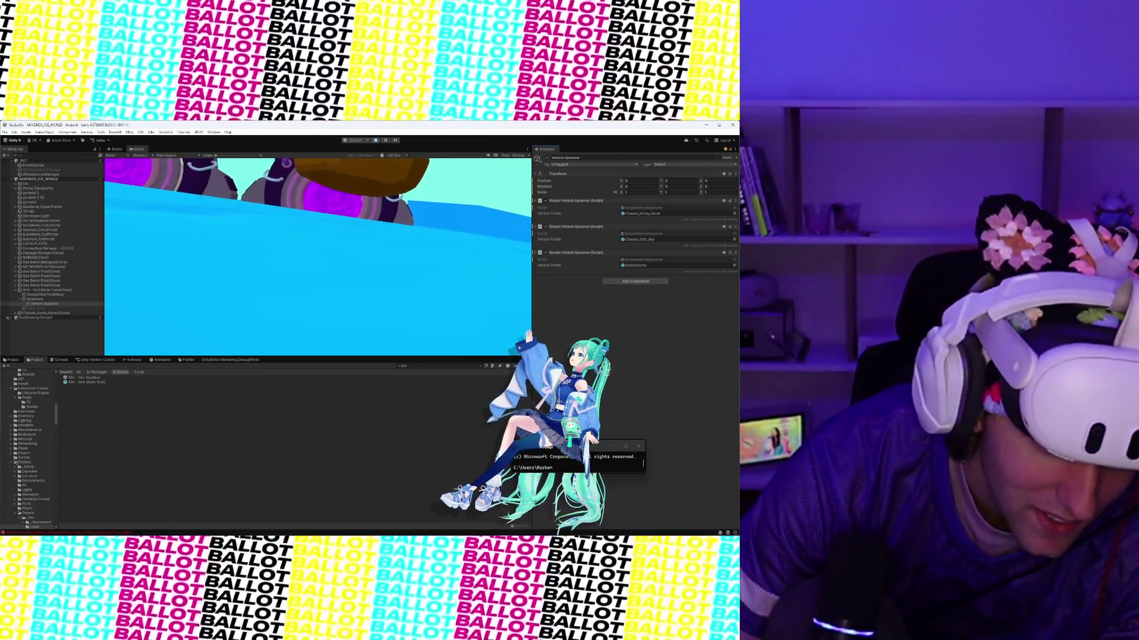
Step: Select the spawned Rocky Racer in Scene view and lower its Spring Rest Distance
{"action": "key", "text": "ctrl+1"}
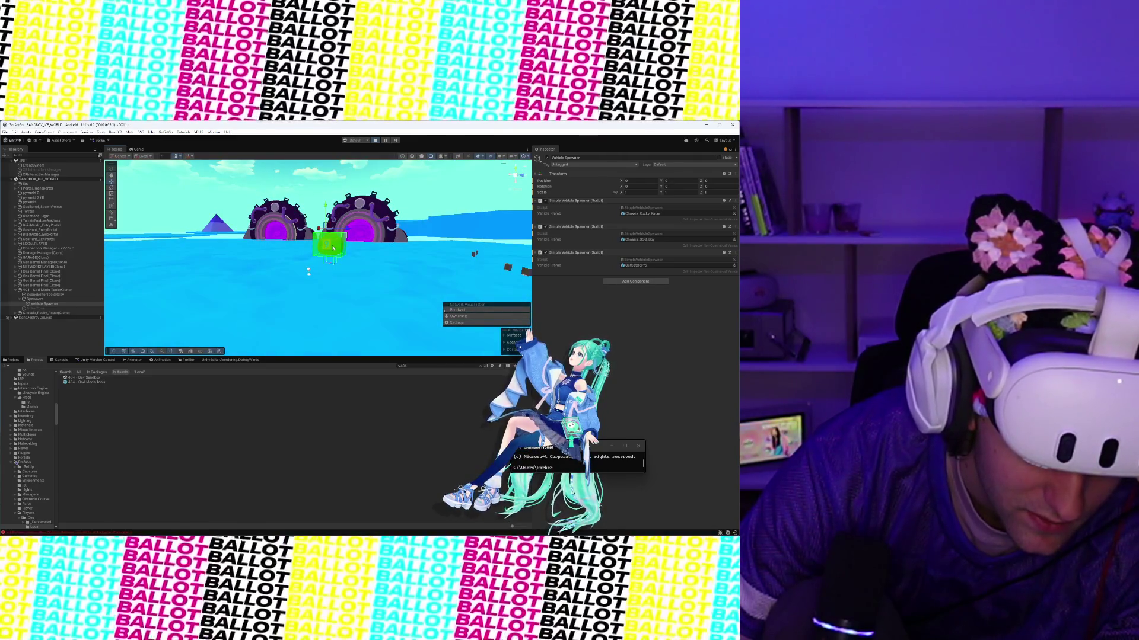
{"action": "left_click", "coordinate": [334, 248]}
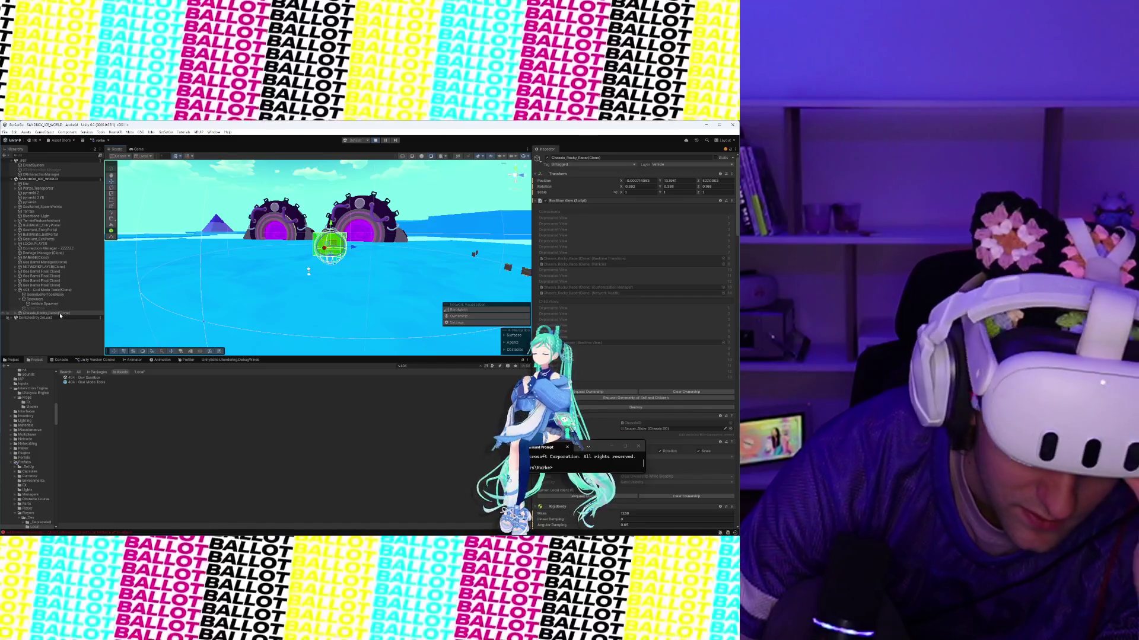
{"action": "scroll", "coordinate": [679, 283], "scroll_direction": "down", "scroll_amount": 15}
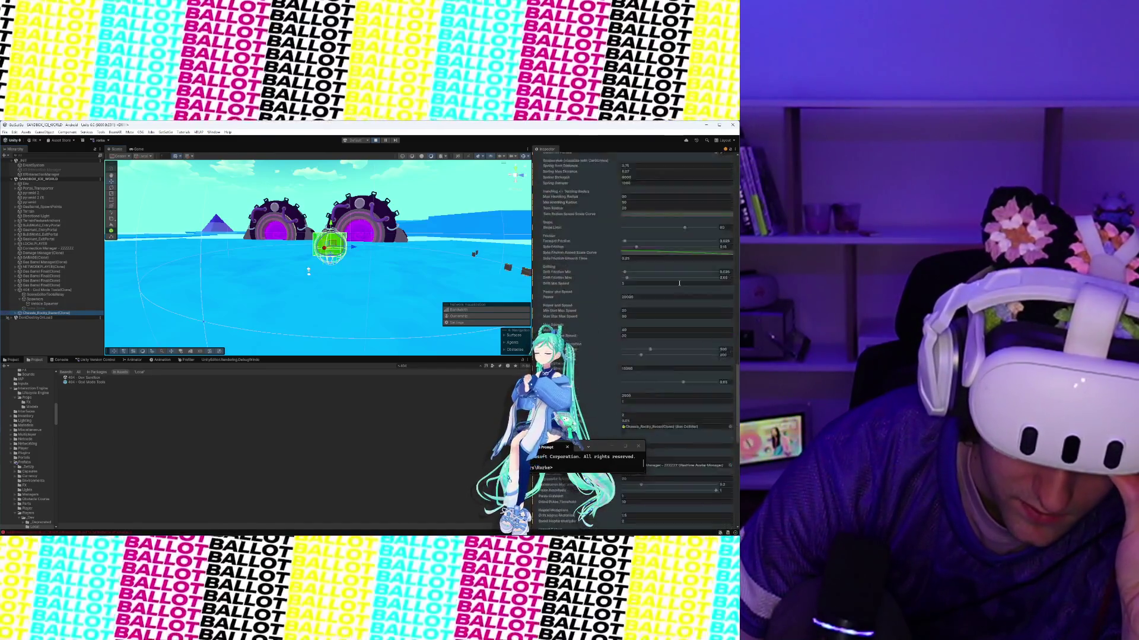
{"action": "scroll", "coordinate": [679, 283], "scroll_direction": "down", "scroll_amount": 2}
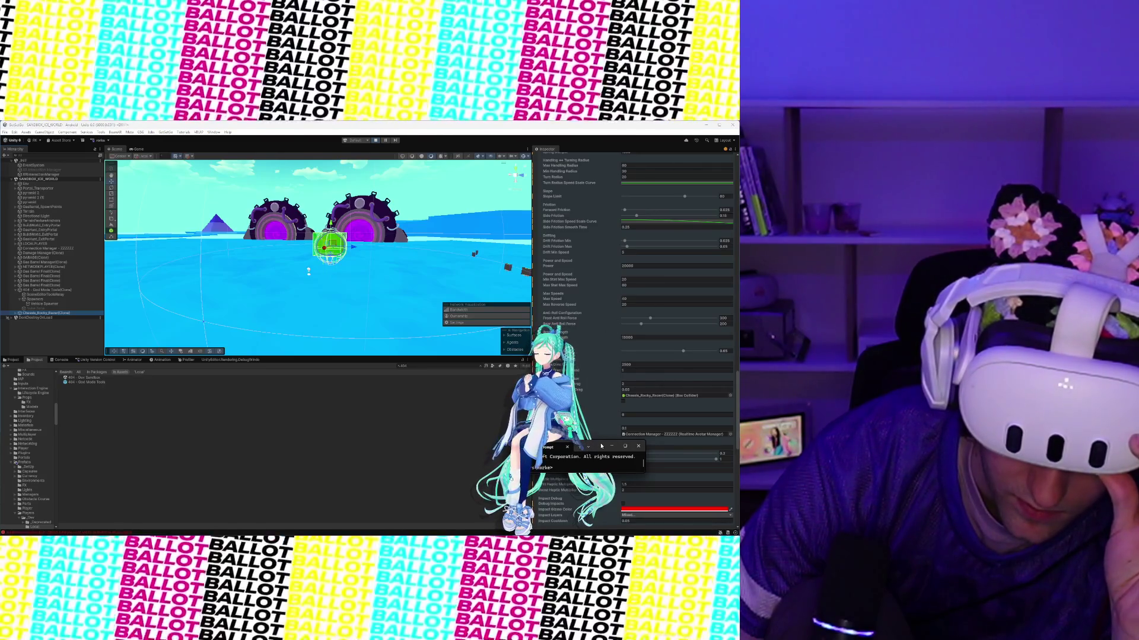
{"action": "left_click_drag", "start_coordinate": [601, 446], "coordinate": [514, 452]}
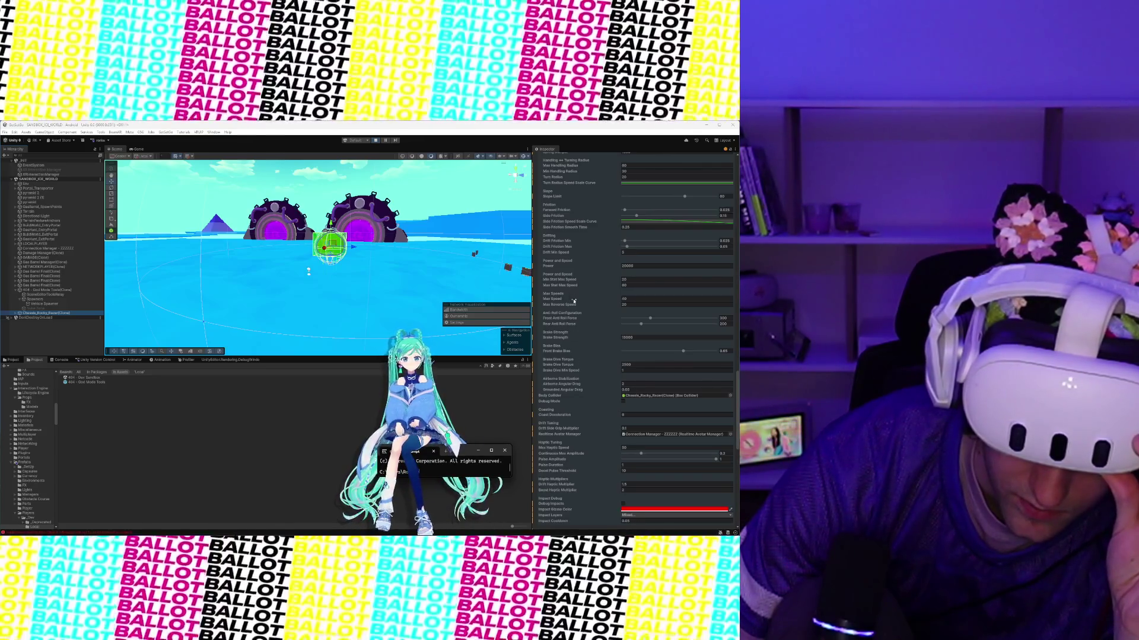
{"action": "scroll", "coordinate": [590, 397], "scroll_direction": "down", "scroll_amount": 2}
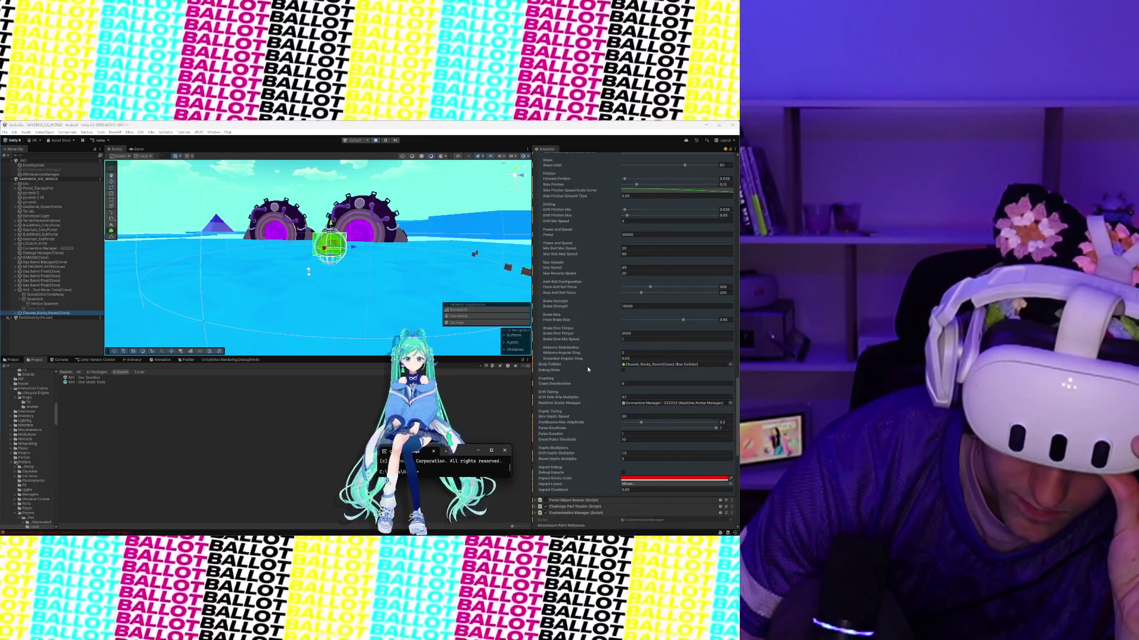
{"action": "scroll", "coordinate": [587, 370], "scroll_direction": "up", "scroll_amount": 5}
{"action": "scroll", "coordinate": [588, 370], "scroll_direction": "up", "scroll_amount": 4}
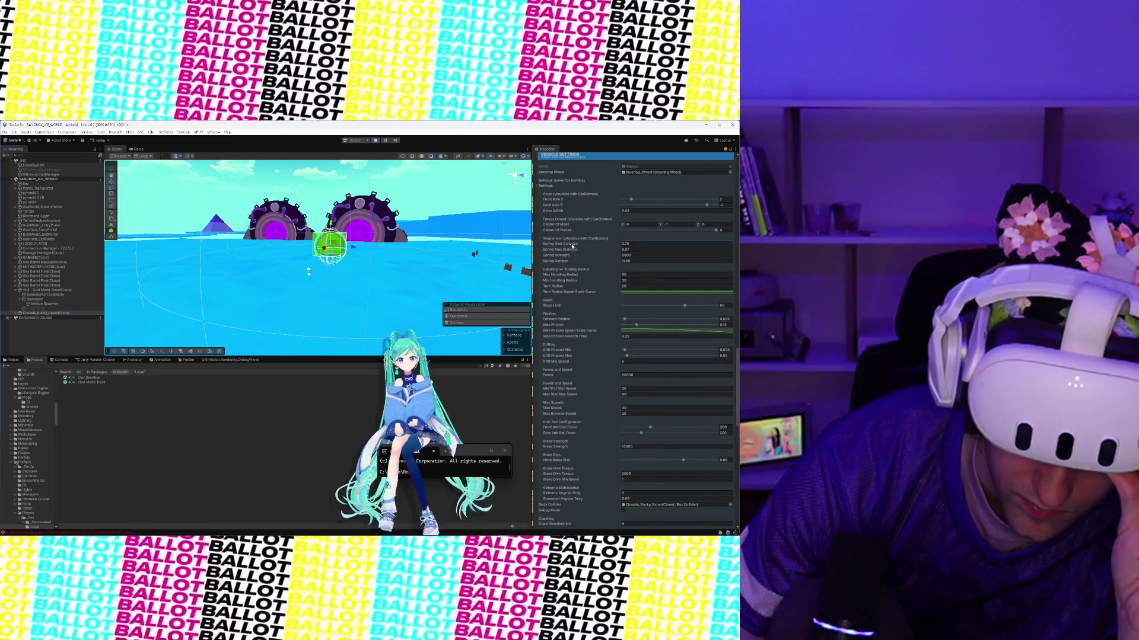
{"action": "left_click_drag", "start_coordinate": [563, 245], "coordinate": [549, 245]}
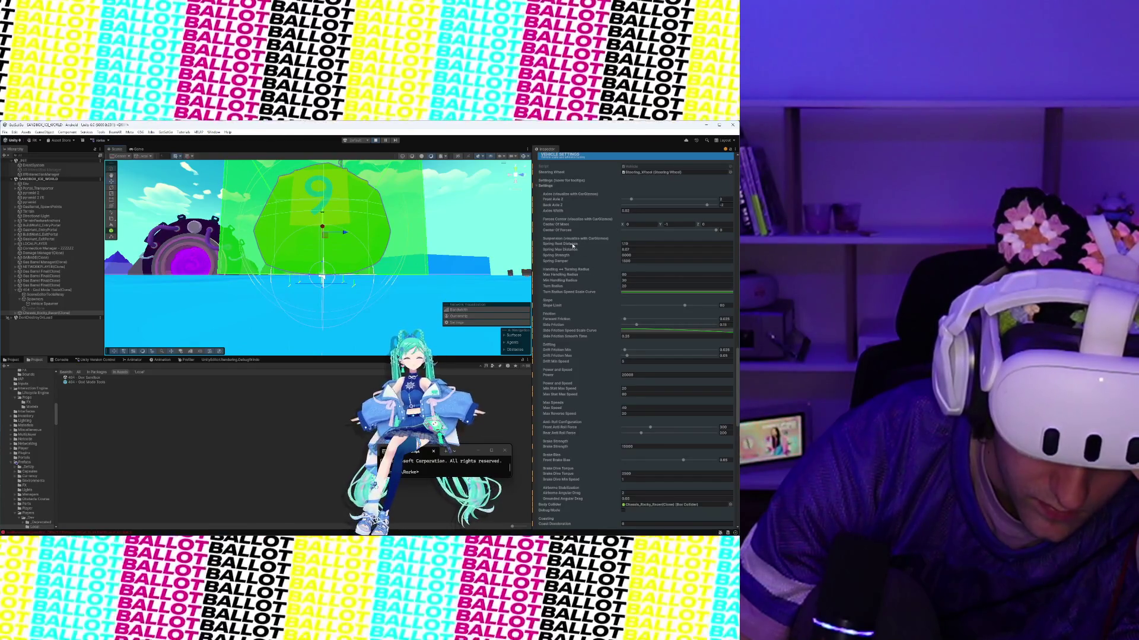
Step: Drop Spring Rest Distance to 0.18, raise it to 0.35, then check the racer in-game
{"action": "left_click_drag", "start_coordinate": [568, 244], "coordinate": [555, 243]}
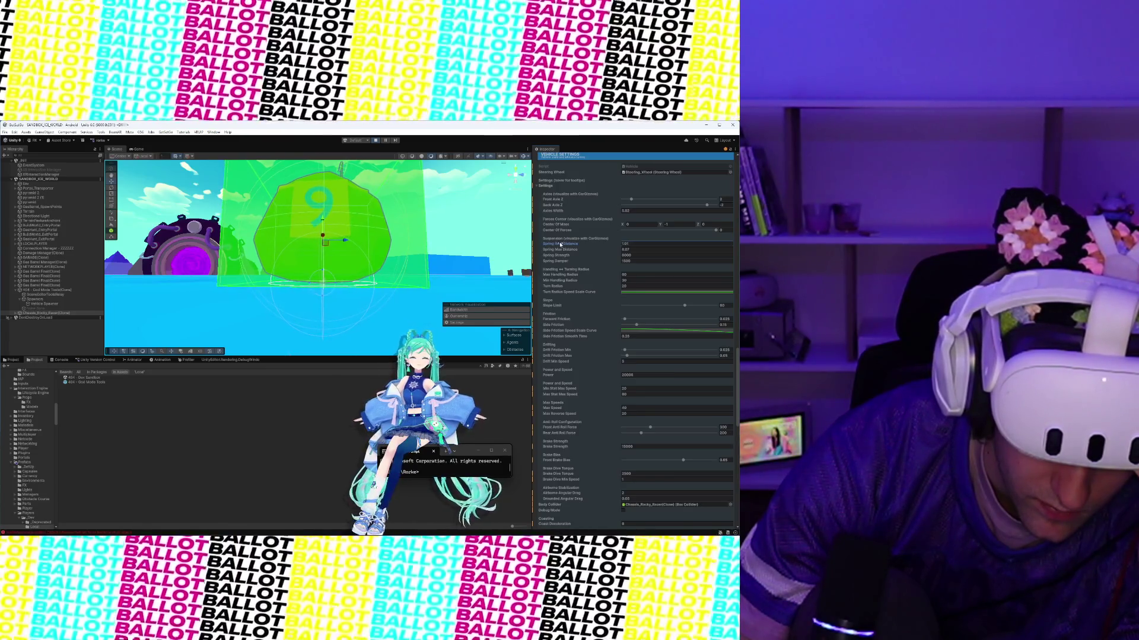
{"action": "left_click_drag", "start_coordinate": [556, 244], "coordinate": [557, 243]}
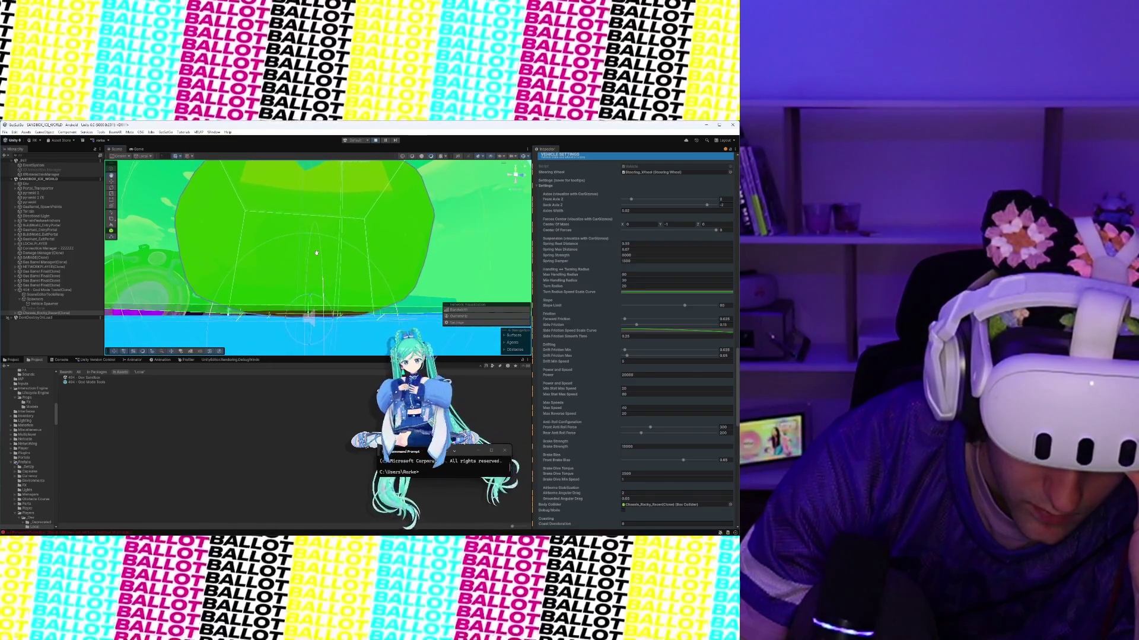
{"action": "mouse_move", "coordinate": [318, 253]}
{"action": "left_mouse_down"}
{"action": "mouse_move", "coordinate": [370, 253]}
{"action": "mouse_move", "coordinate": [389, 303]}
{"action": "left_mouse_up"}
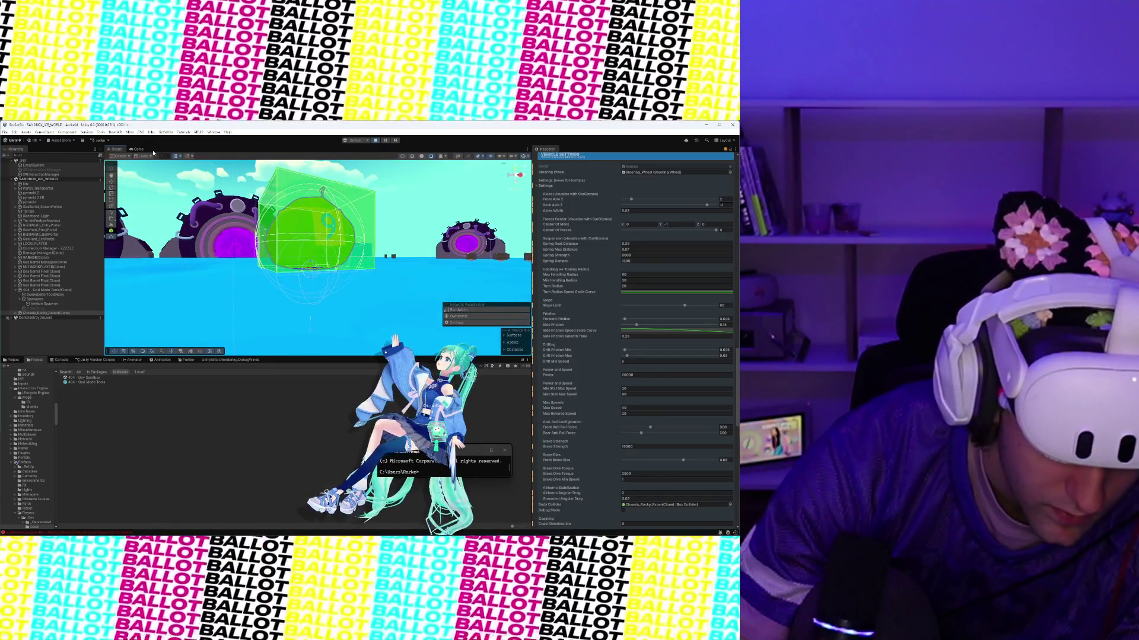
{"action": "left_click", "coordinate": [144, 150]}
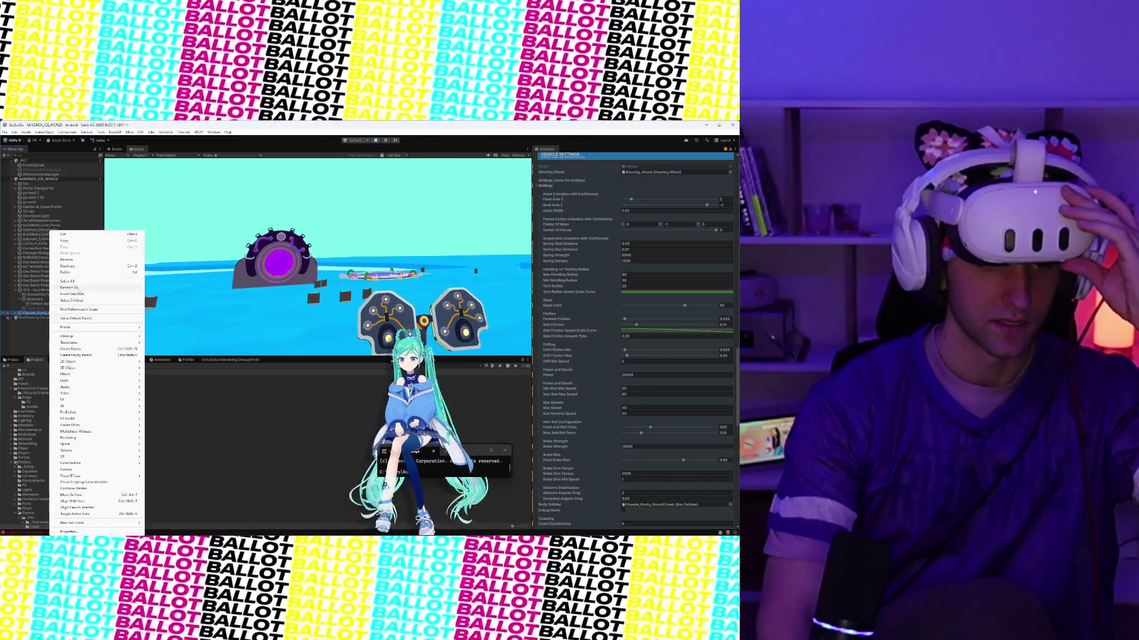
Step: Clear the selection, return to Scene view, and select the green Chassis_Rocky_Racer(Clone) cube
{"action": "left_click", "coordinate": [79, 287]}
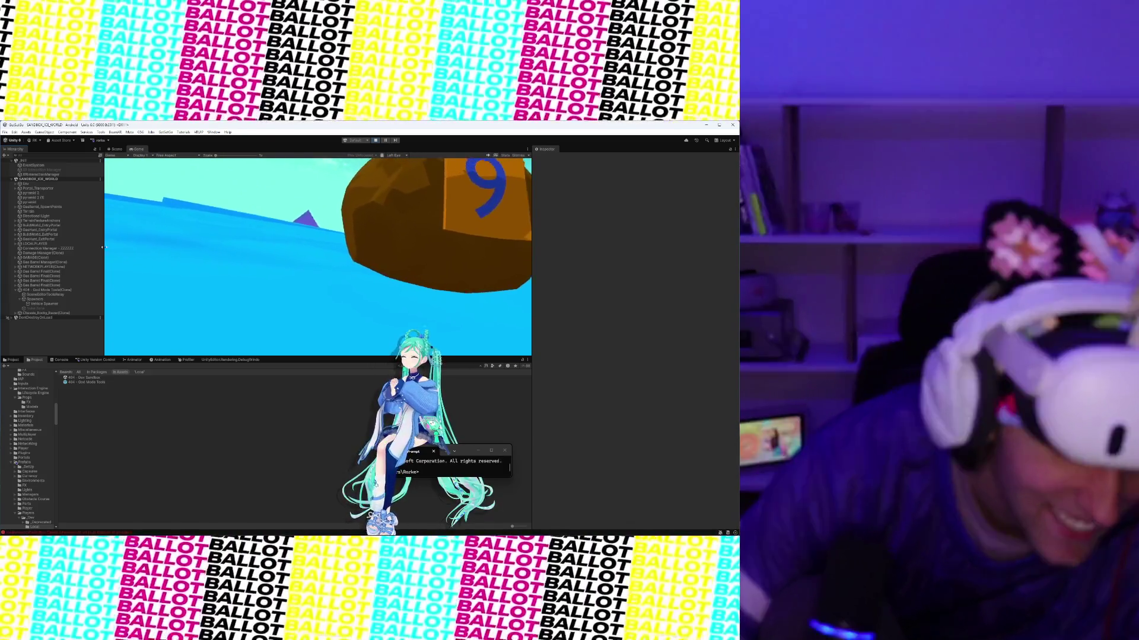
{"action": "left_click", "coordinate": [114, 149]}
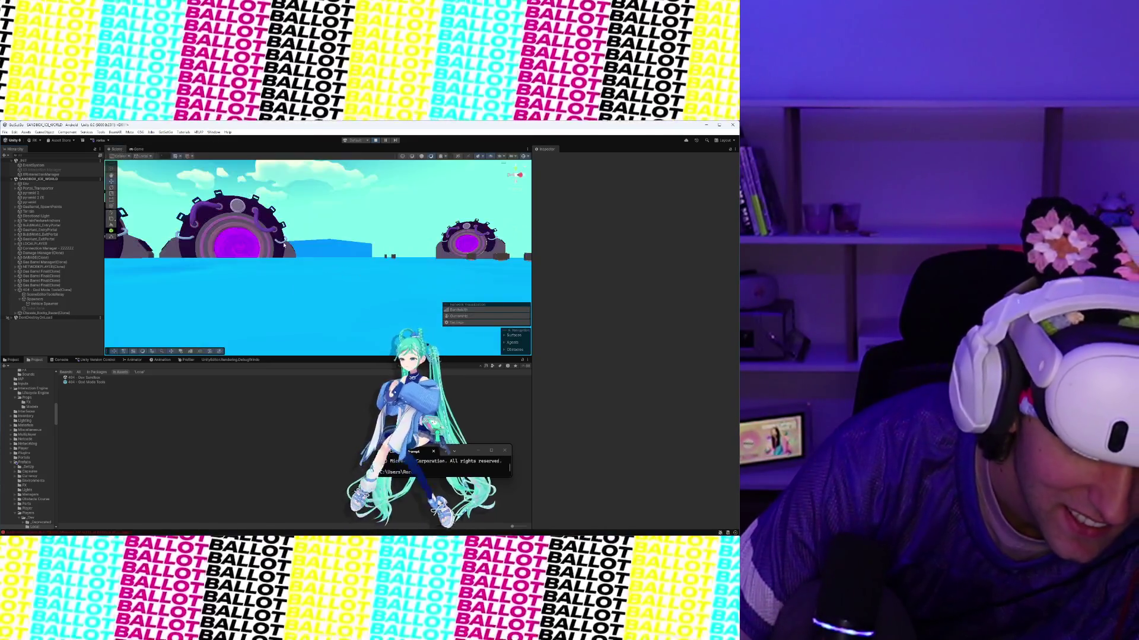
{"action": "left_click_drag", "start_coordinate": [290, 251], "coordinate": [378, 262]}
{"action": "left_click", "coordinate": [378, 262]}
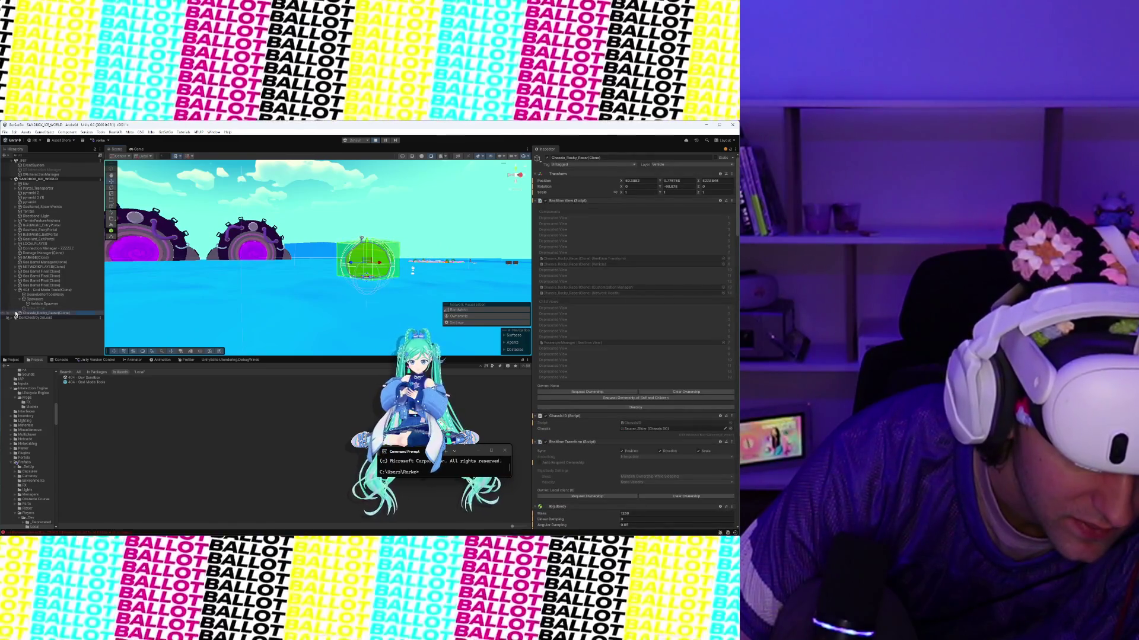
Step: Expand the racer's hierarchy to TireFX's LeftTireSkid and LeftTireSmoke_PS children and frame TireFX
{"action": "left_click", "coordinate": [16, 313]}
{"action": "scroll", "coordinate": [587, 319], "scroll_direction": "down", "scroll_amount": 15}
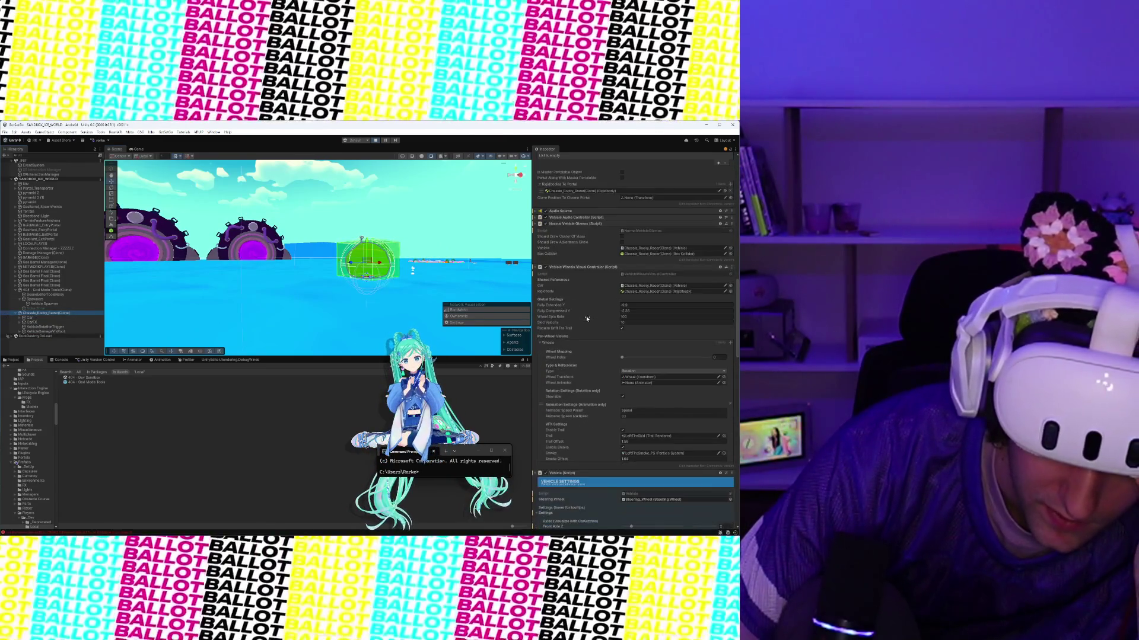
{"action": "scroll", "coordinate": [587, 318], "scroll_direction": "down", "scroll_amount": 2}
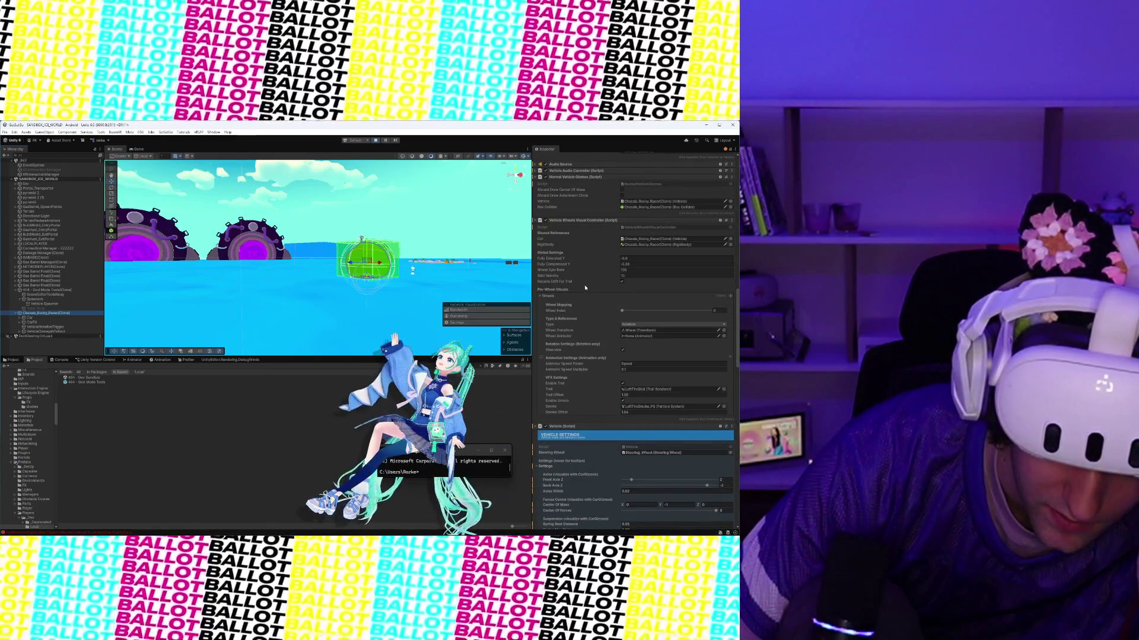
{"action": "scroll", "coordinate": [585, 288], "scroll_direction": "up", "scroll_amount": 5}
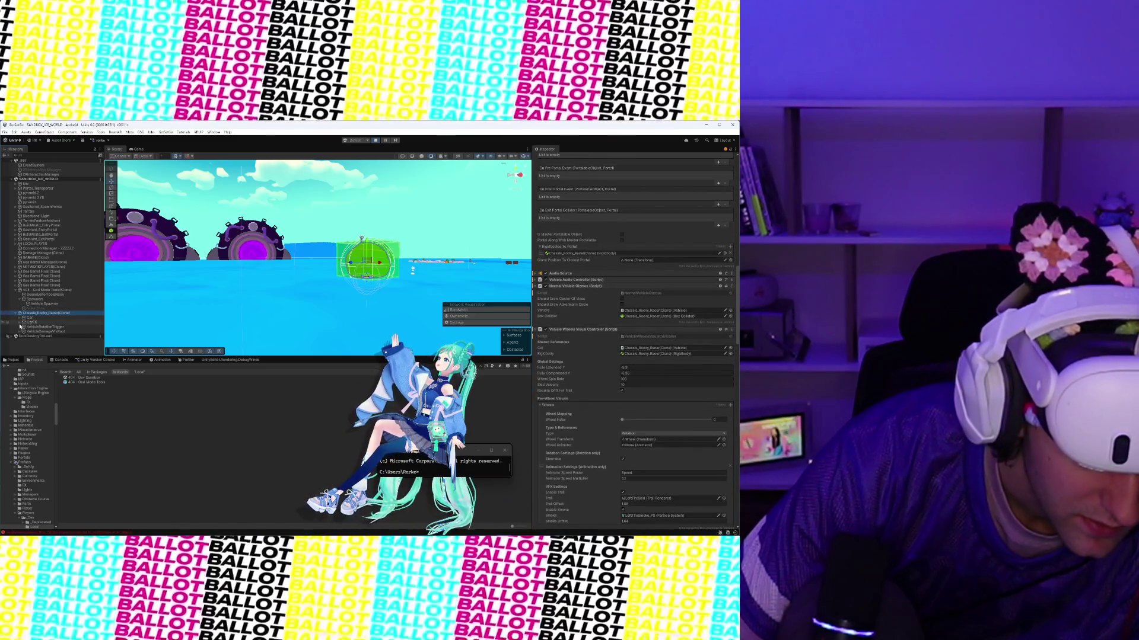
{"action": "left_click", "coordinate": [31, 327]}
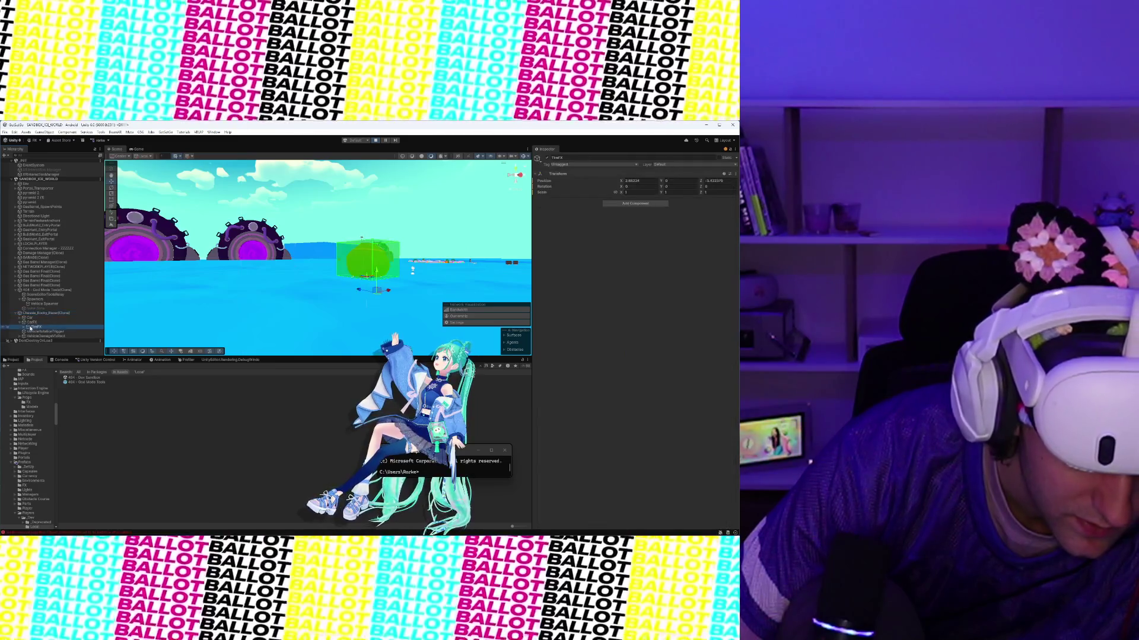
{"action": "left_click", "coordinate": [24, 327]}
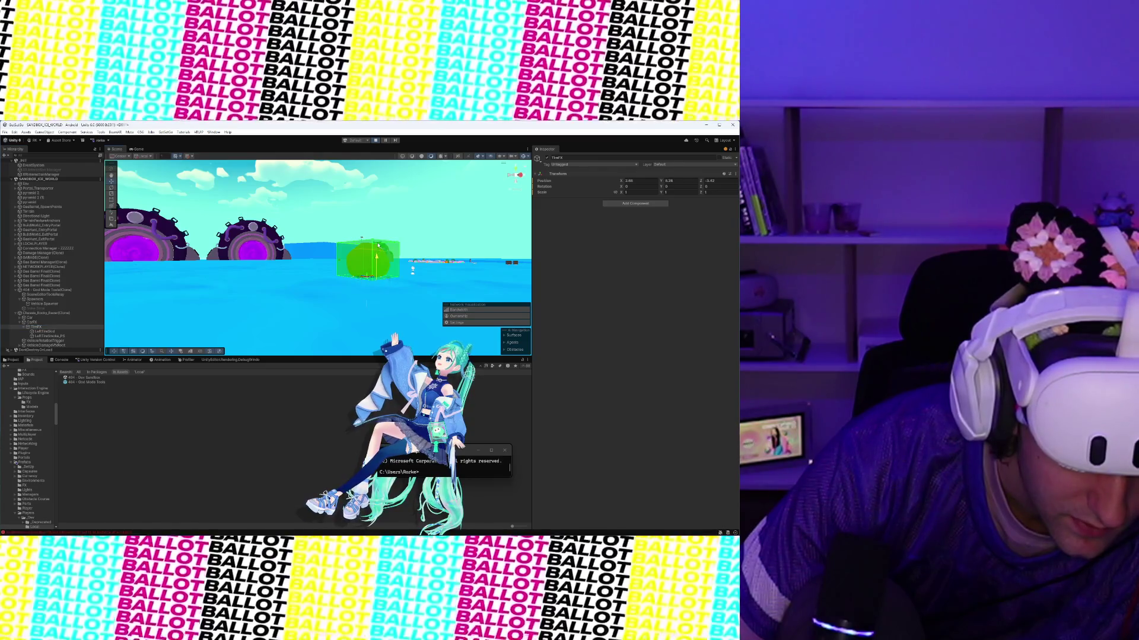
{"action": "key", "text": "f"}
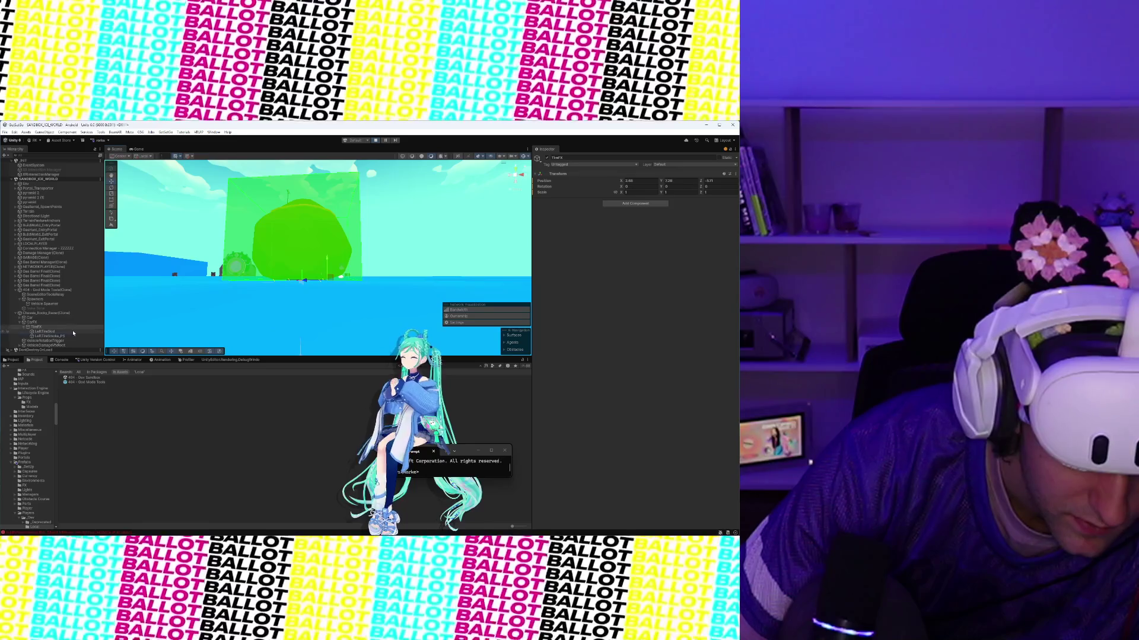
Step: Set LeftTireSkid and LeftTireSmoke_PS together to Position Z 5
{"action": "left_click", "coordinate": [47, 331]}
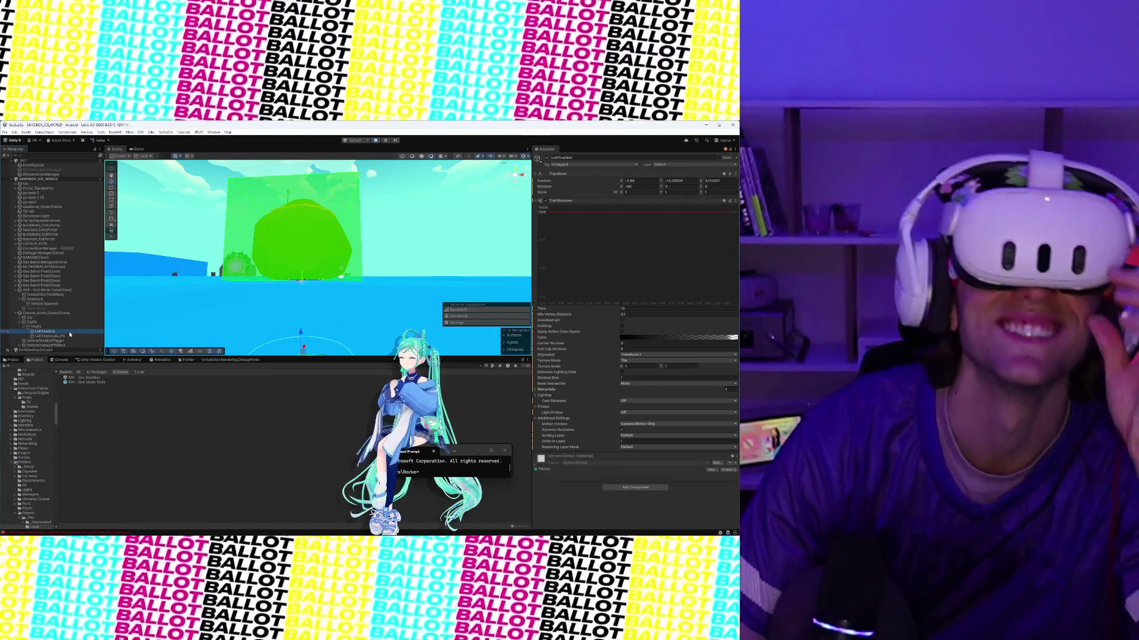
{"action": "left_click", "coordinate": [69, 337], "text": "ctrl"}
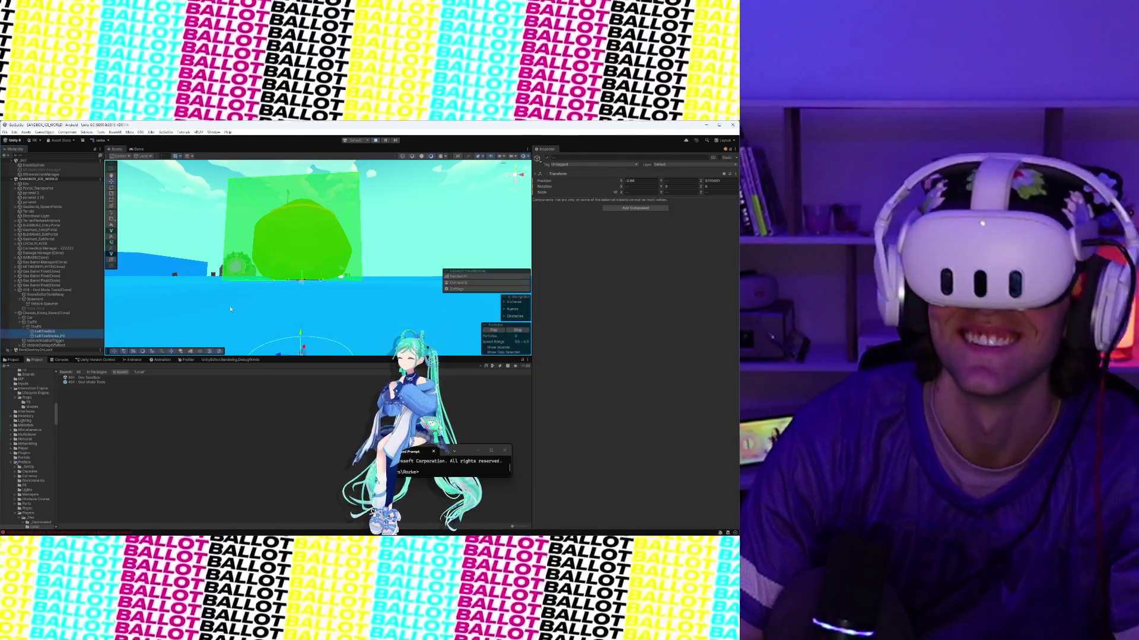
{"action": "left_click", "coordinate": [644, 182]}
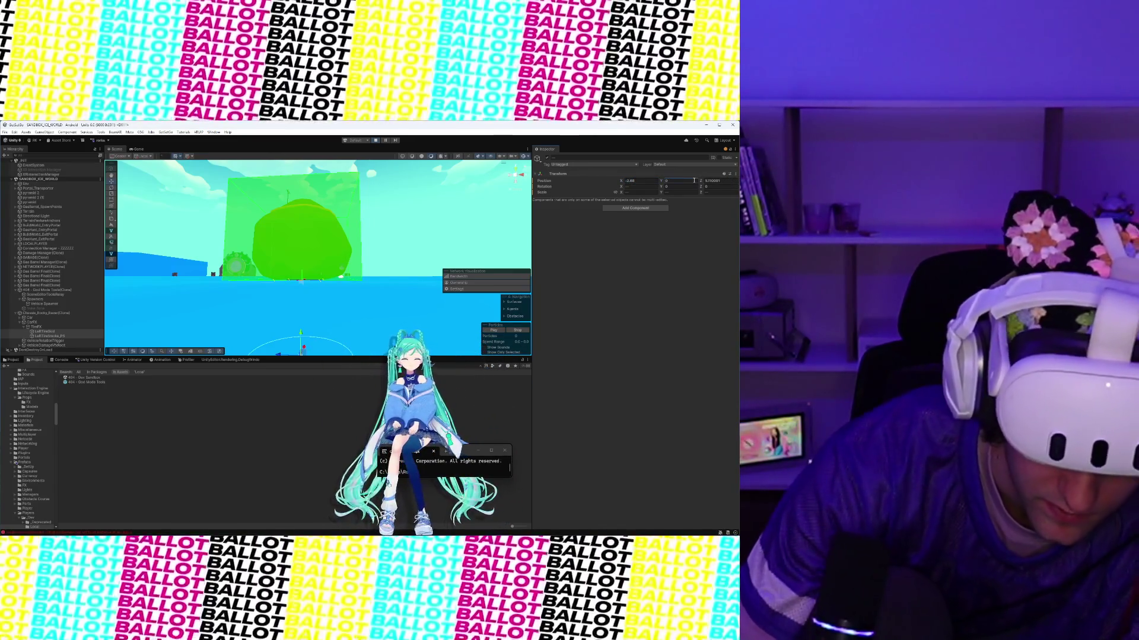
{"action": "key", "text": "Escape"}
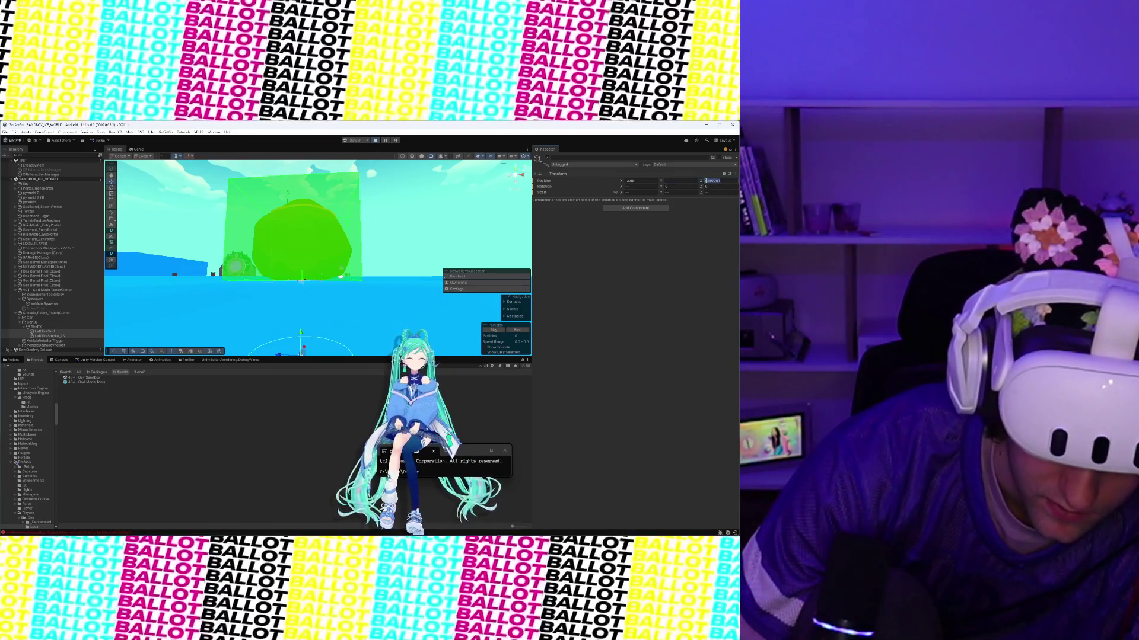
{"action": "left_click", "coordinate": [706, 180]}
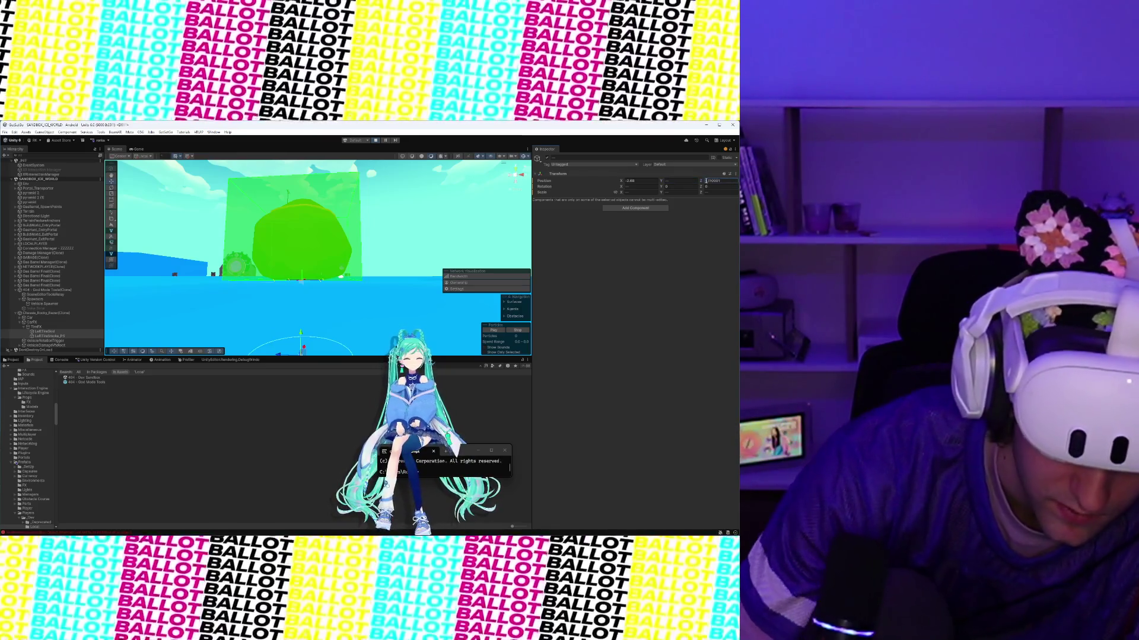
{"action": "type", "text": "5"}
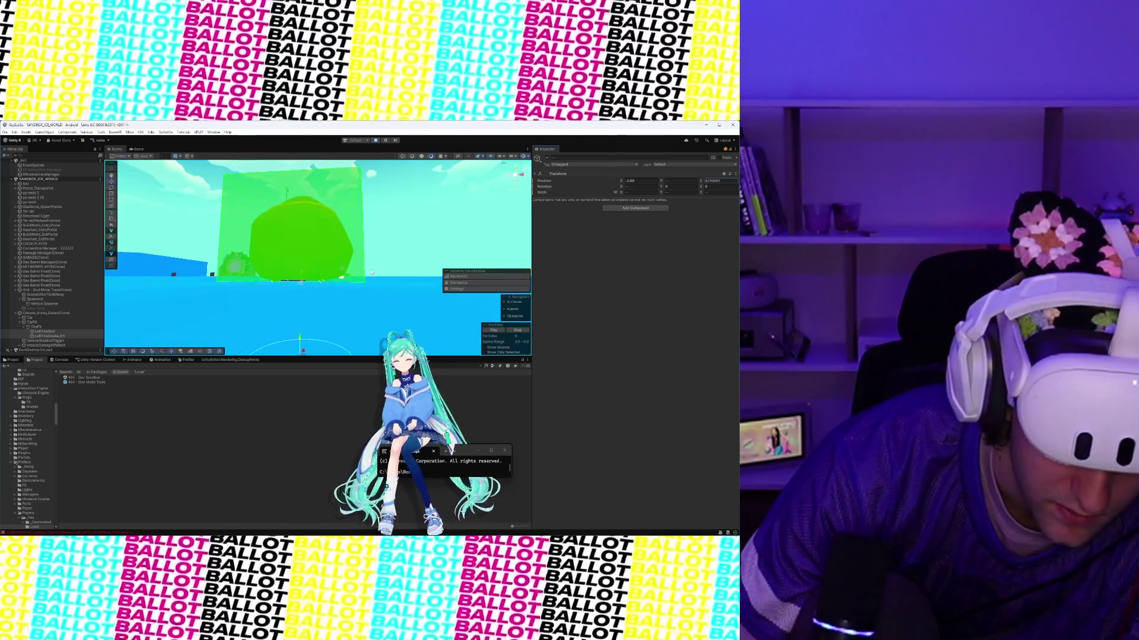
Step: Inspect LeftTireSkid, LeftTireSmoke_PS, TireFX and CarFX one by one, framing LeftTireSkid
{"action": "left_click", "coordinate": [44, 332]}
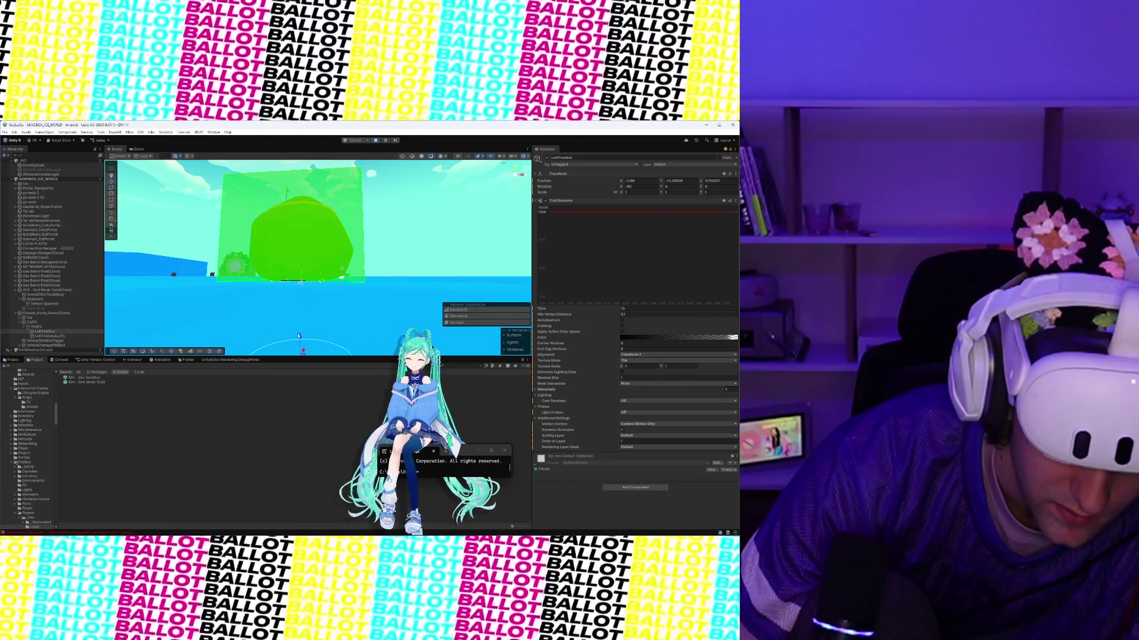
{"action": "key", "text": "f"}
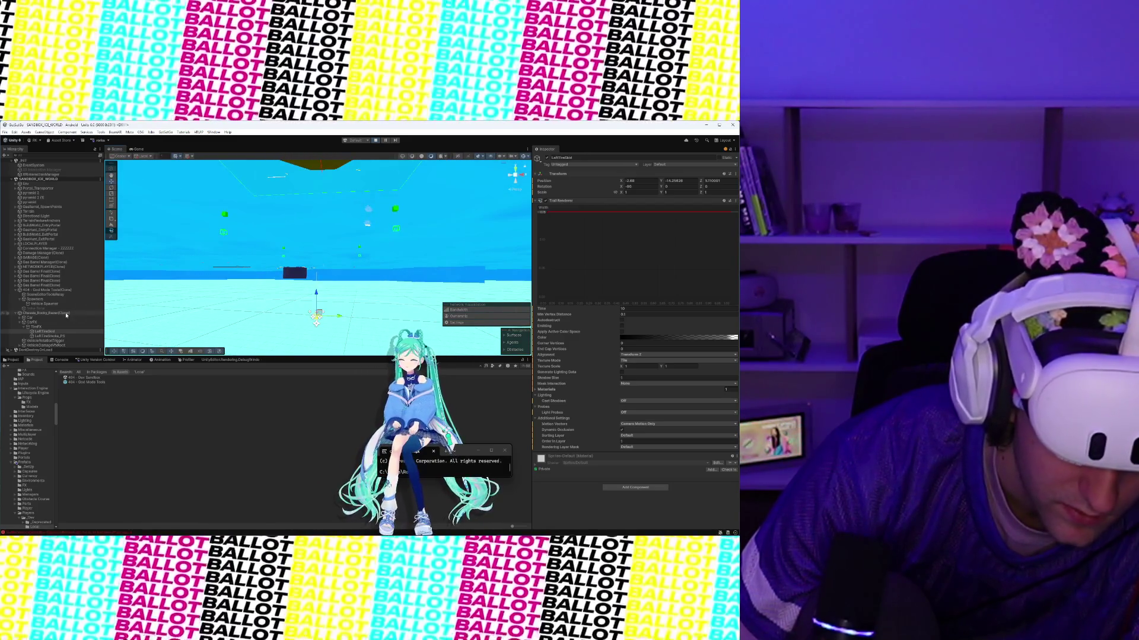
{"action": "left_click", "coordinate": [51, 335]}
{"action": "left_click", "coordinate": [52, 332]}
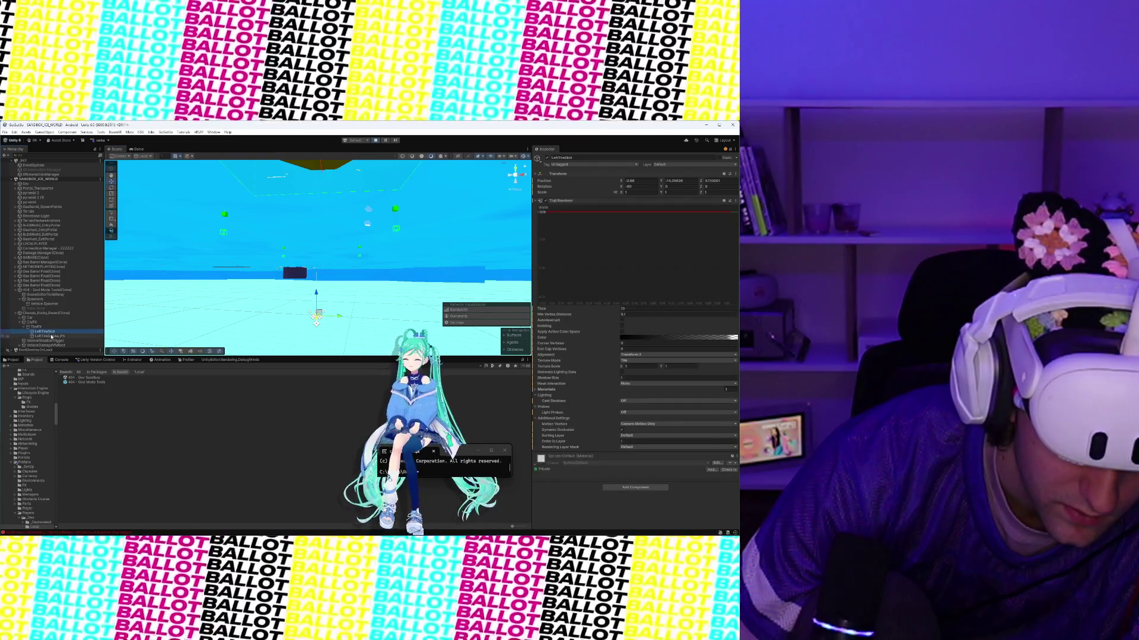
{"action": "left_click", "coordinate": [52, 336]}
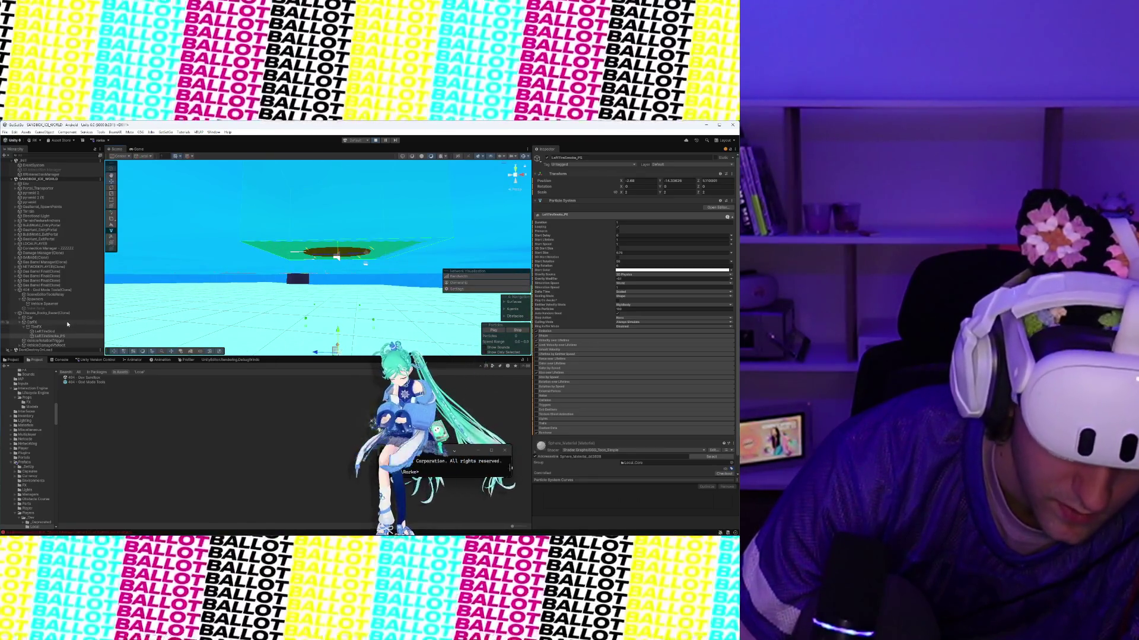
{"action": "left_click", "coordinate": [64, 327]}
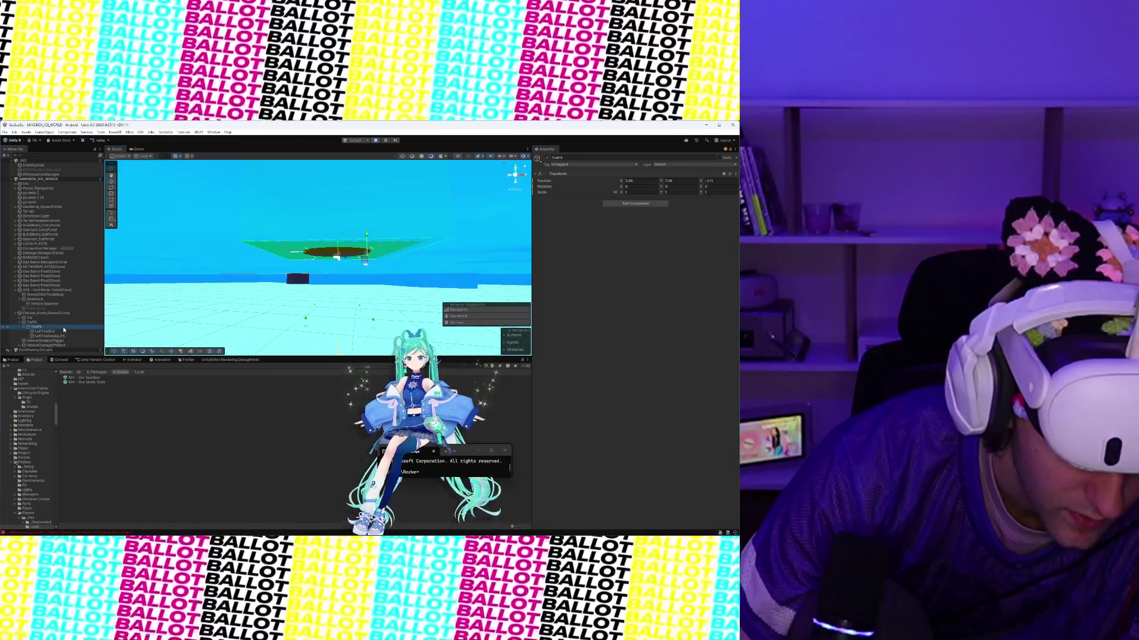
{"action": "left_click", "coordinate": [61, 323]}
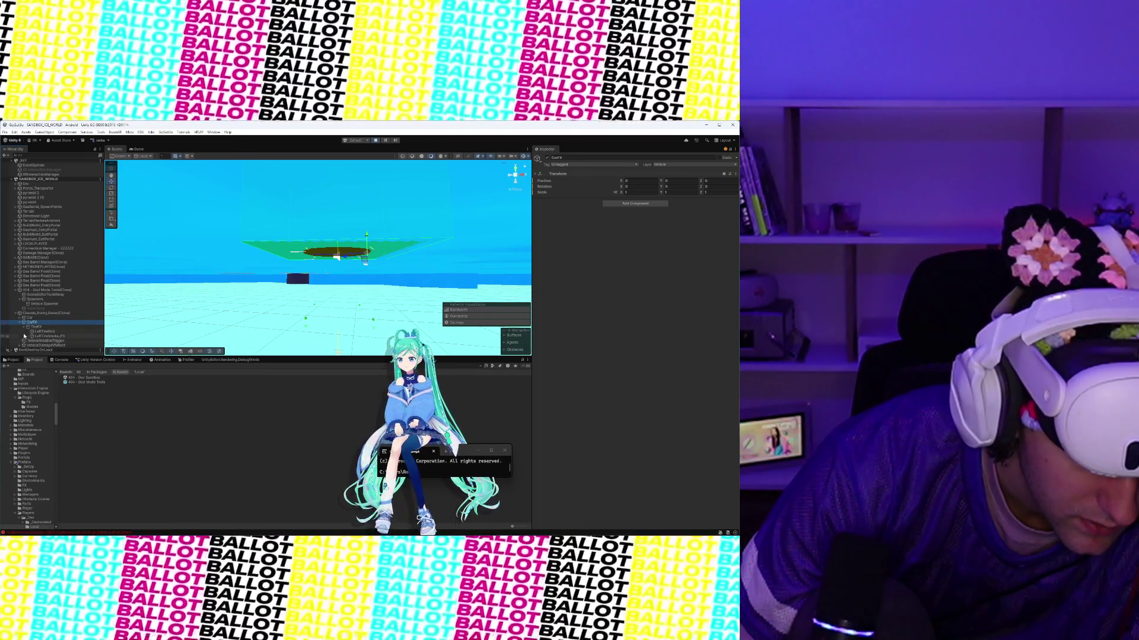
{"action": "left_click", "coordinate": [20, 320]}
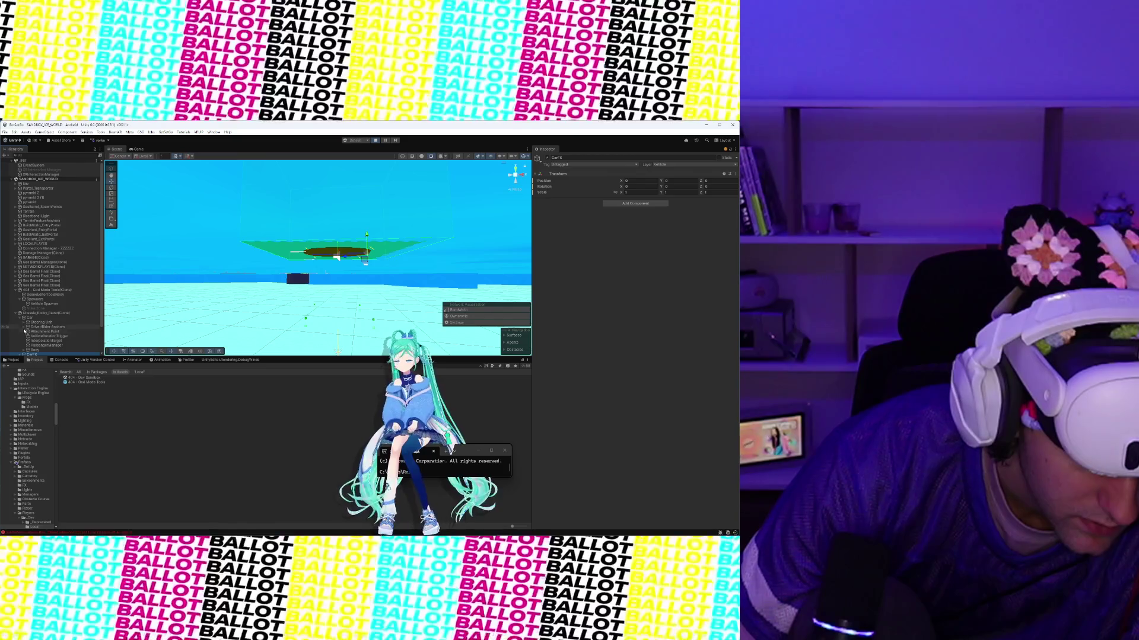
{"action": "scroll", "coordinate": [31, 337], "scroll_direction": "down", "scroll_amount": 2}
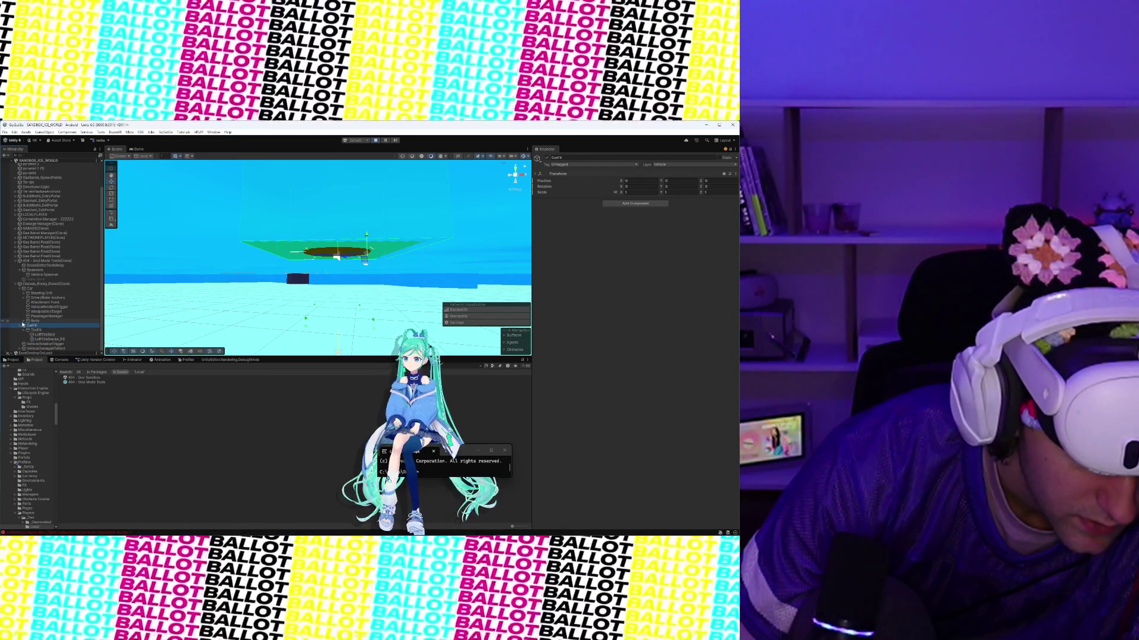
{"action": "left_click", "coordinate": [24, 321]}
{"action": "left_click", "coordinate": [24, 322]}
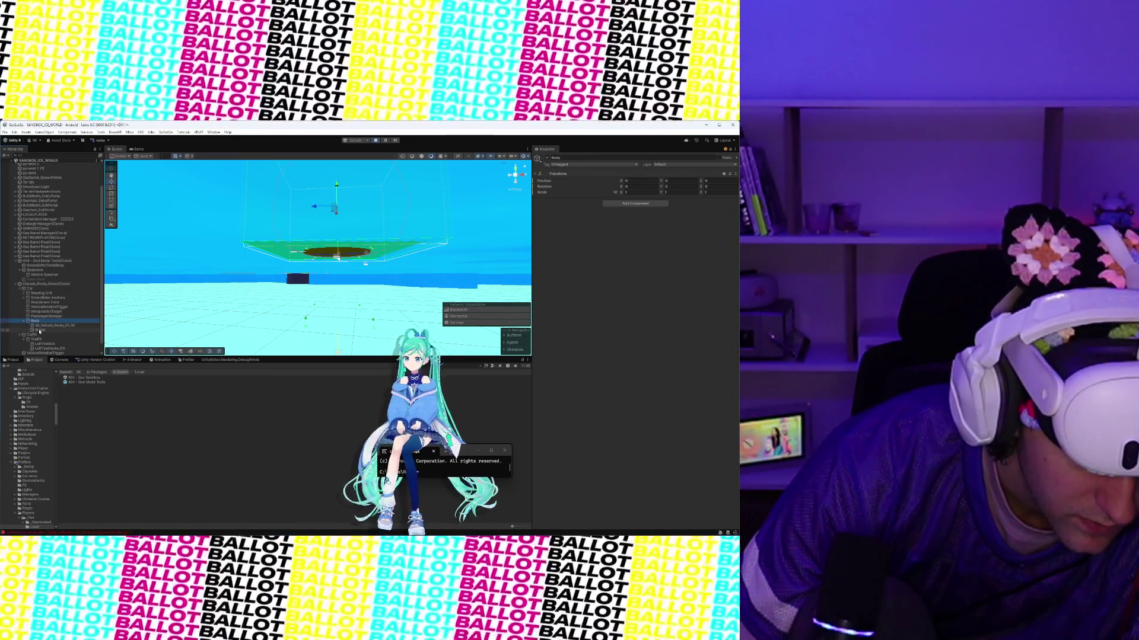
{"action": "left_click", "coordinate": [39, 330]}
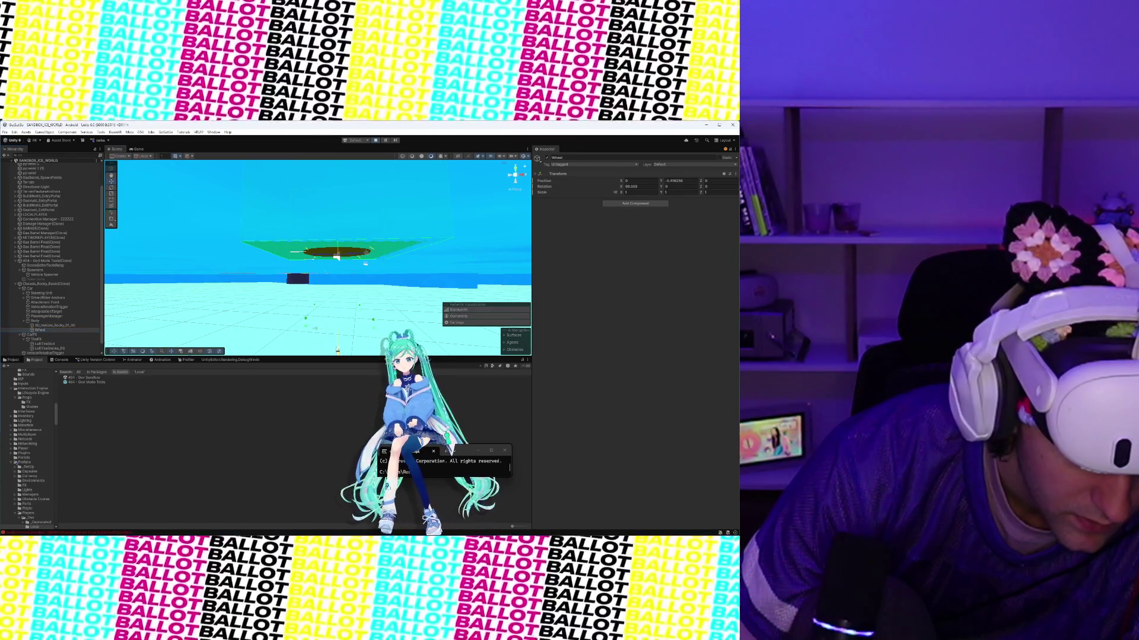
{"action": "left_click", "coordinate": [688, 181]}
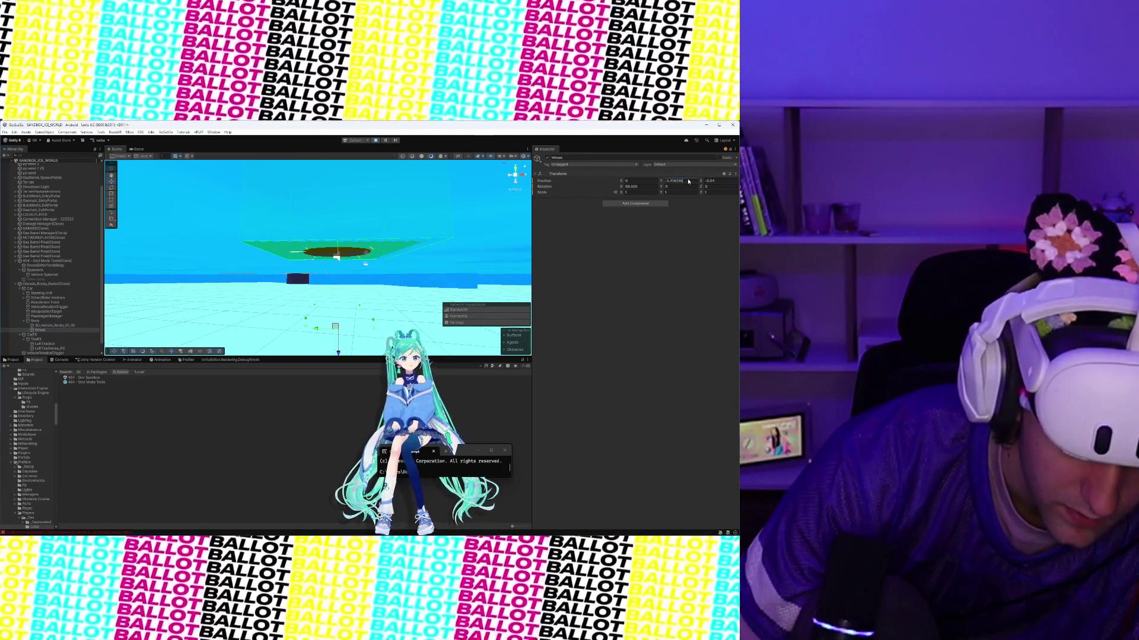
{"action": "type", "text": "0"}
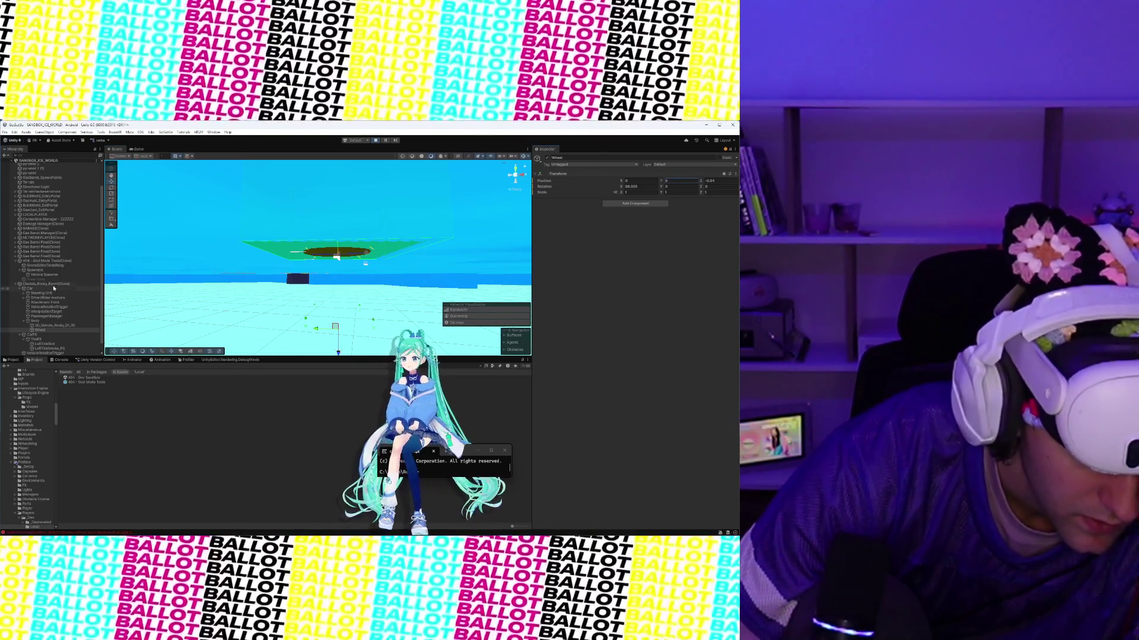
{"action": "left_click", "coordinate": [46, 284]}
{"action": "scroll", "coordinate": [561, 298], "scroll_direction": "down", "scroll_amount": 10}
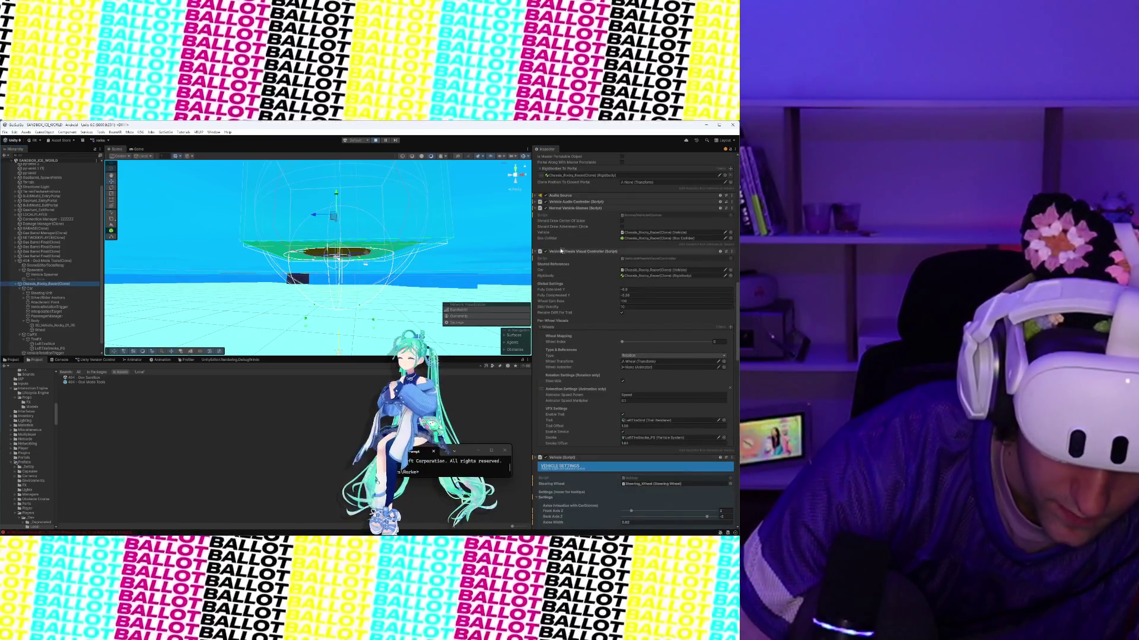
{"action": "left_click", "coordinate": [39, 330]}
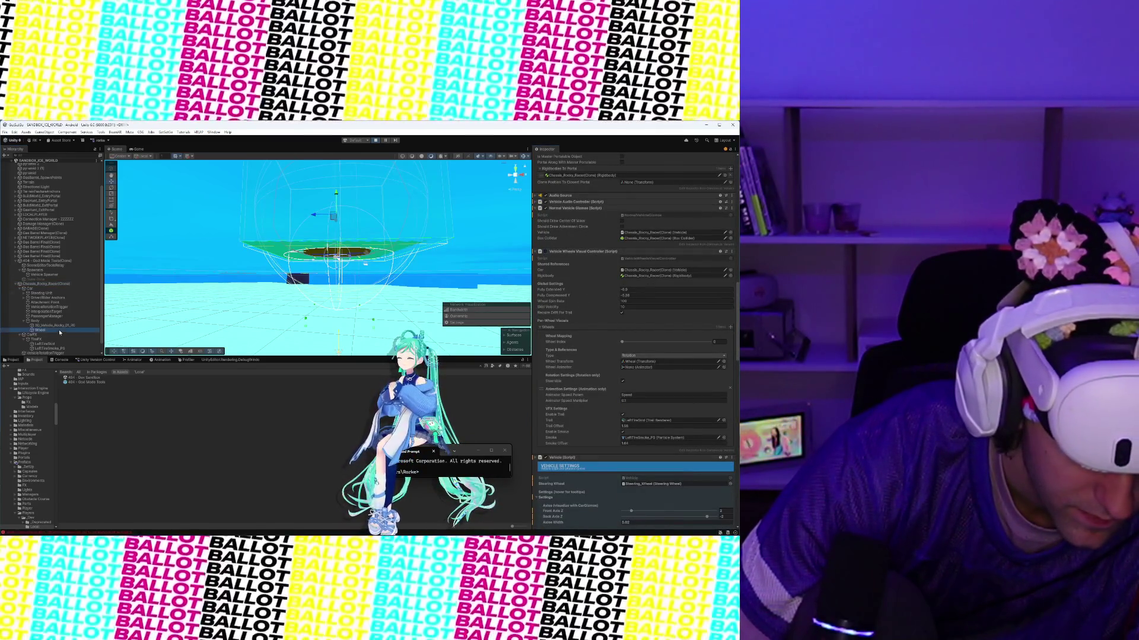
{"action": "left_click_drag", "start_coordinate": [338, 353], "coordinate": [340, 313]}
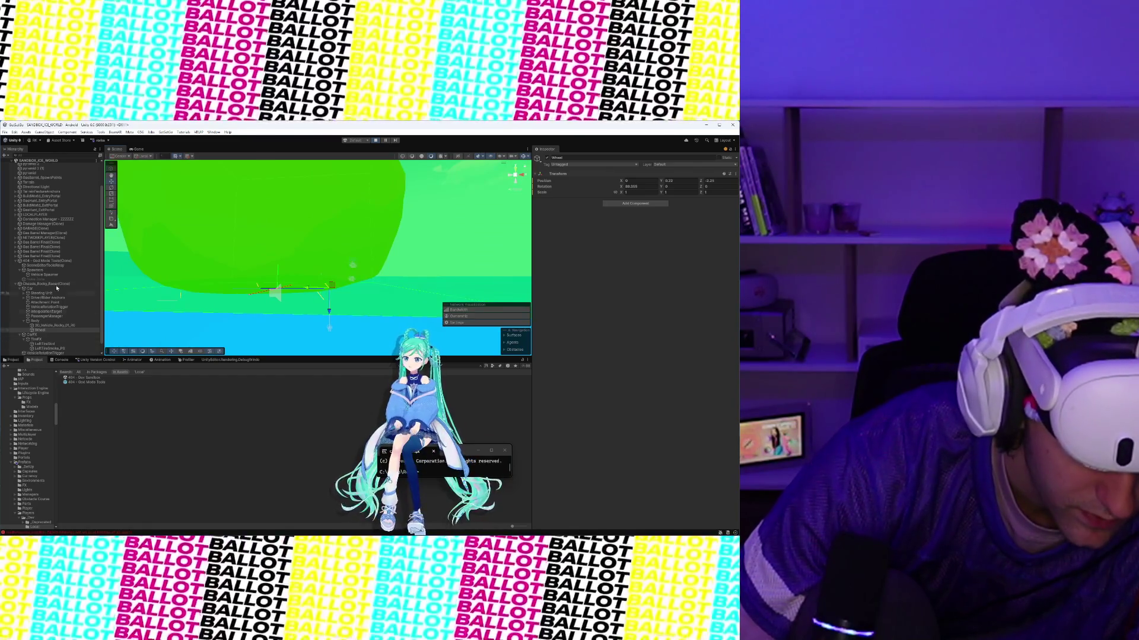
{"action": "left_click", "coordinate": [56, 284]}
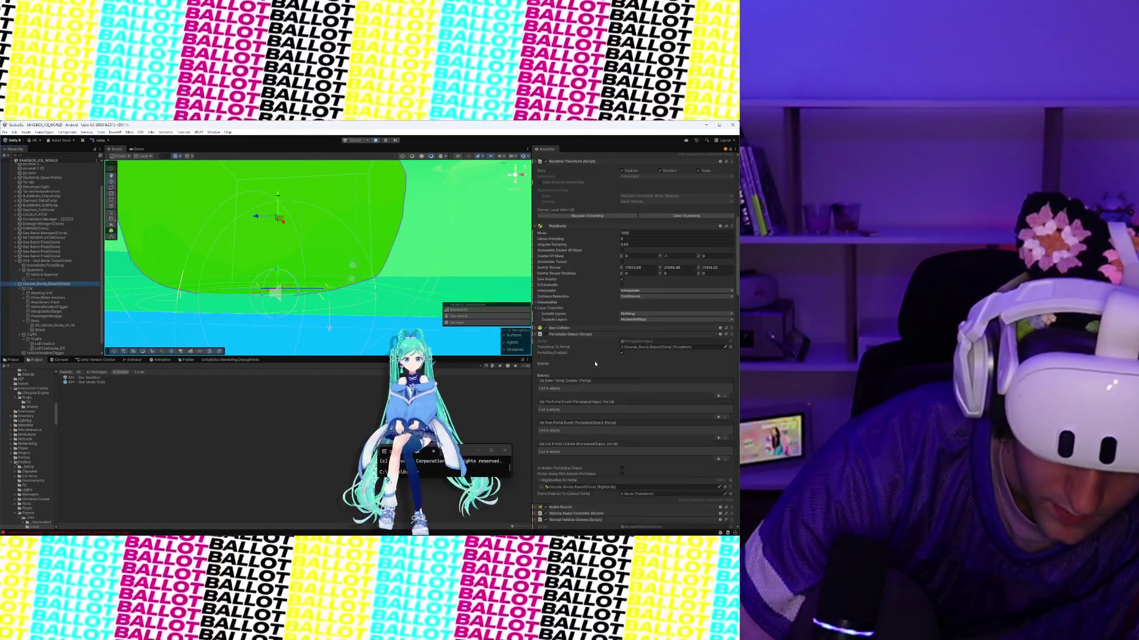
{"action": "scroll", "coordinate": [595, 363], "scroll_direction": "down", "scroll_amount": 5}
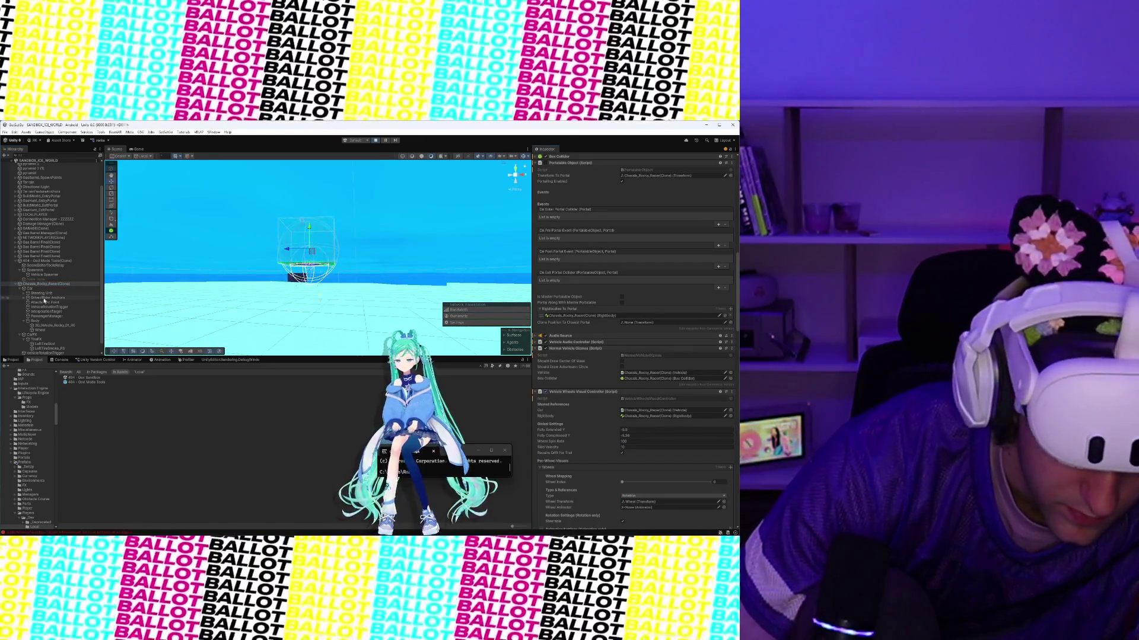
{"action": "left_click", "coordinate": [44, 330]}
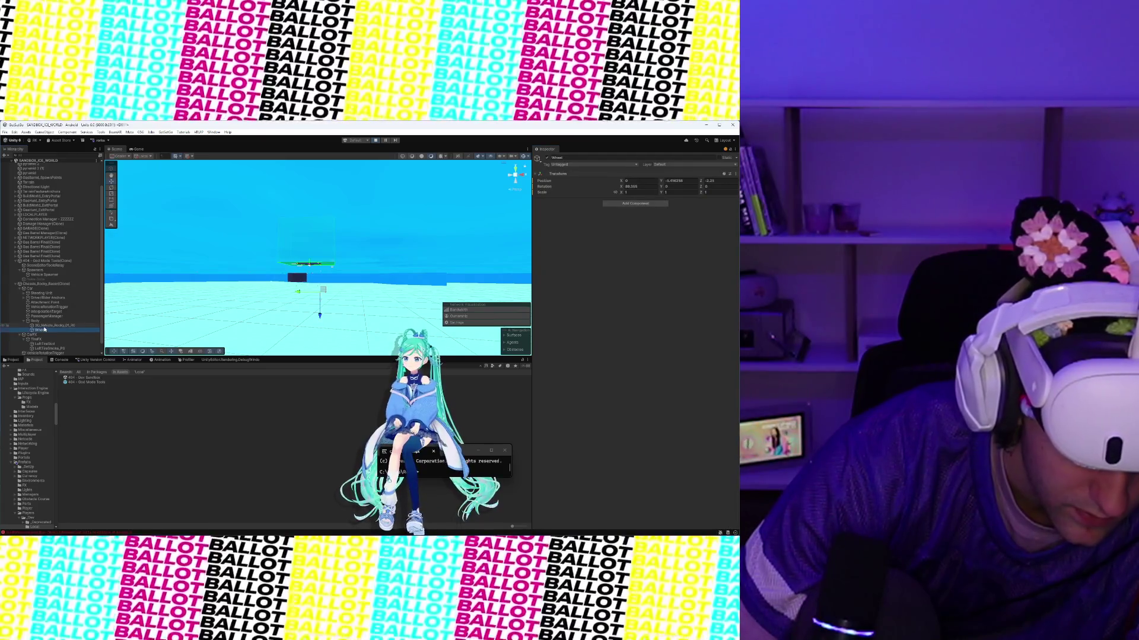
{"action": "left_click", "coordinate": [47, 285]}
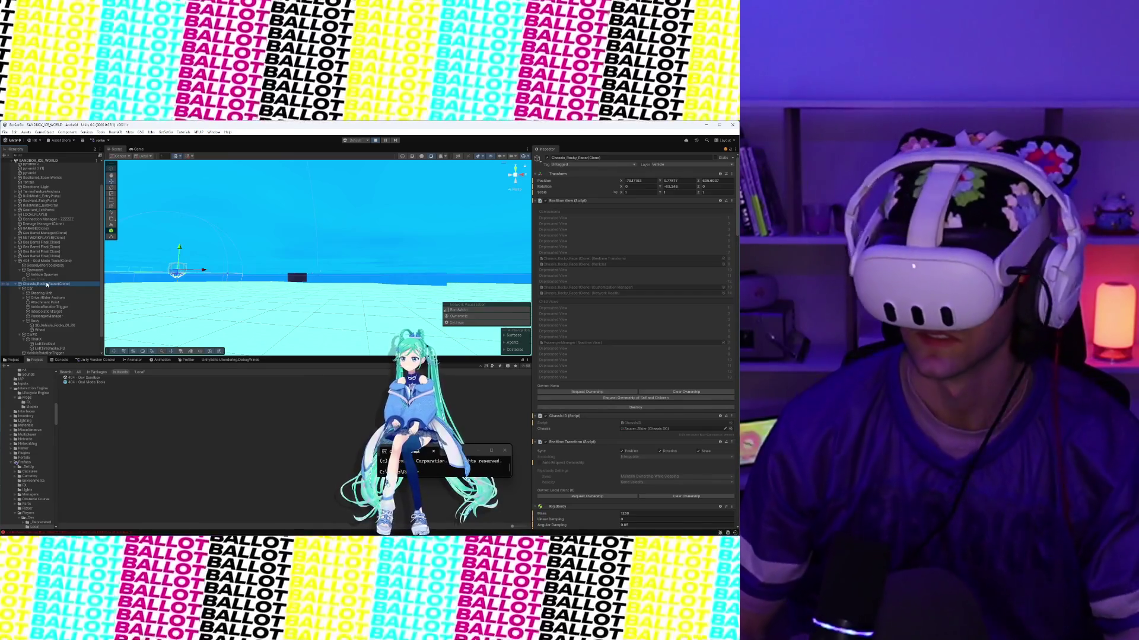
Step: Deselect All from the Hierarchy menu, then reselect the Rocky Racer chassis
{"action": "right_click", "coordinate": [47, 285]}
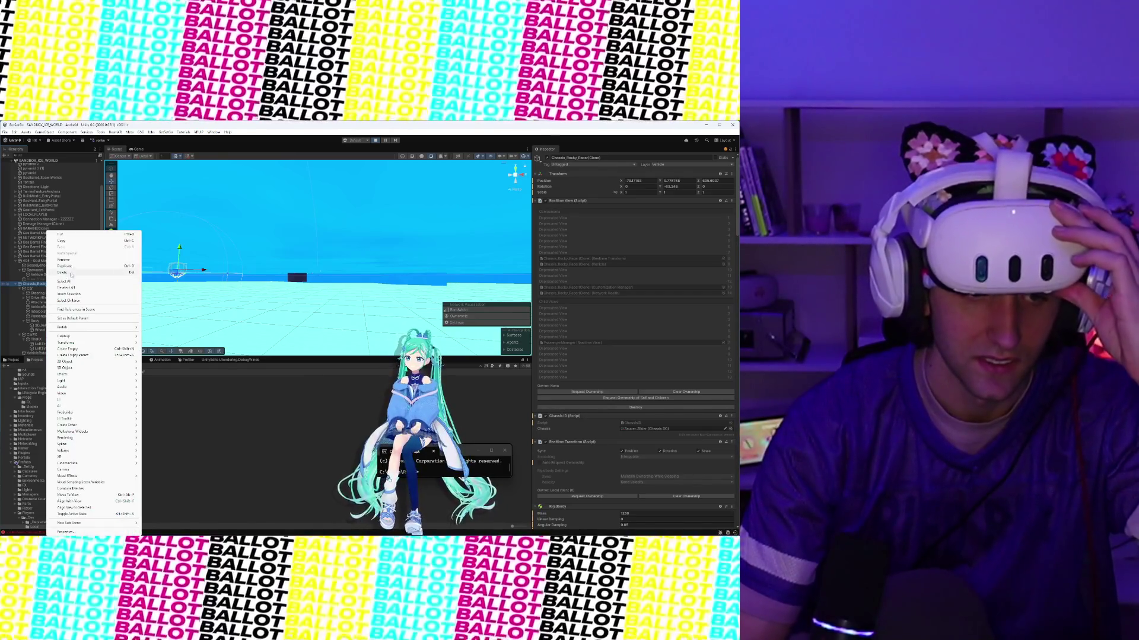
{"action": "left_click", "coordinate": [71, 292]}
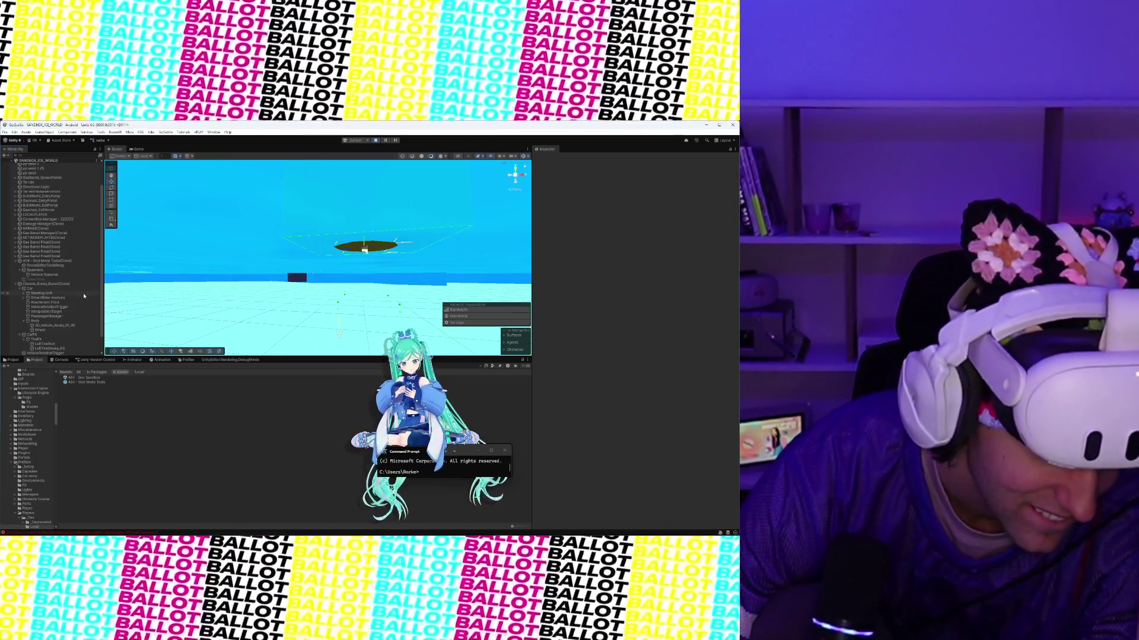
{"action": "left_click", "coordinate": [69, 285]}
Step: Adjust the suspension's Fully Extended and Fully Compressed heights, then select the racer's wheel
{"action": "scroll", "coordinate": [612, 386], "scroll_direction": "down", "scroll_amount": 5}
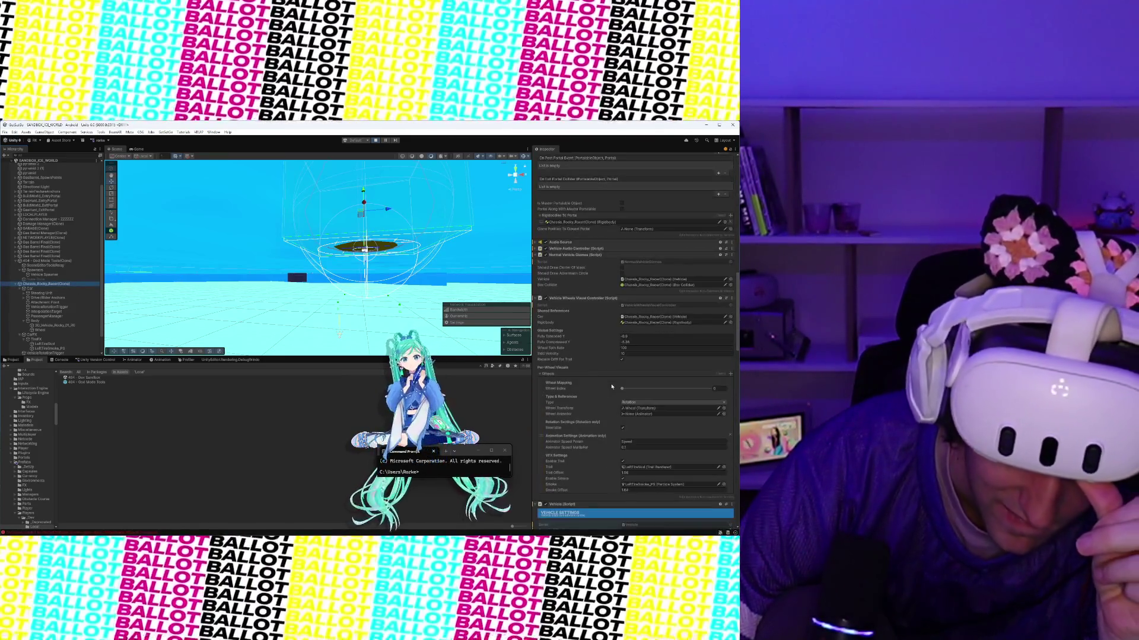
{"action": "scroll", "coordinate": [612, 386], "scroll_direction": "down", "scroll_amount": 5}
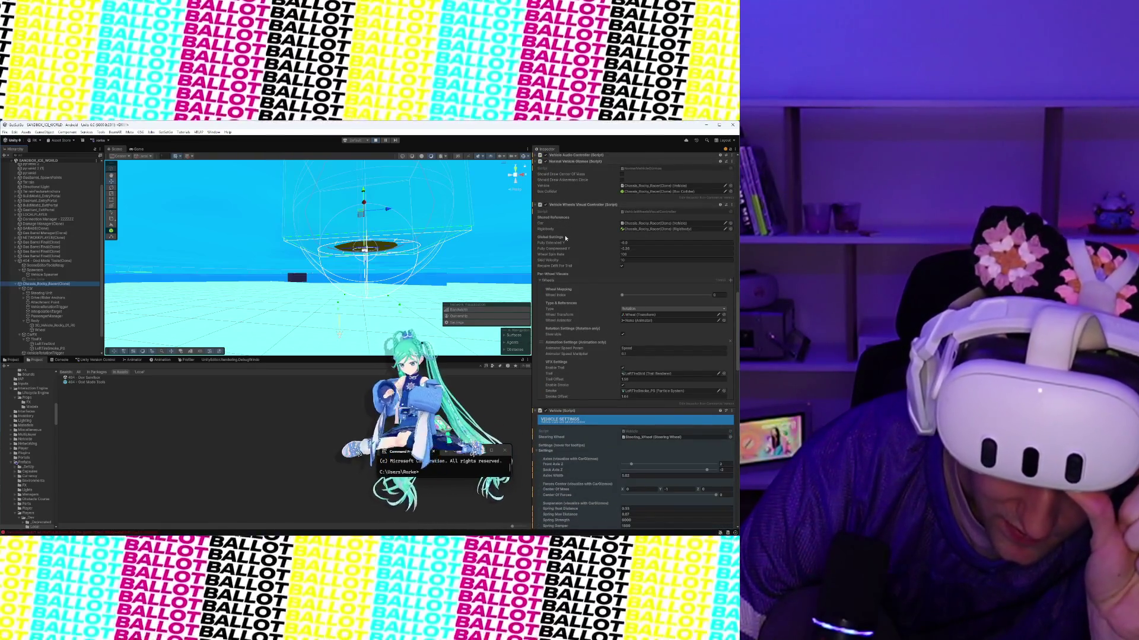
{"action": "left_click_drag", "start_coordinate": [559, 243], "coordinate": [565, 245]}
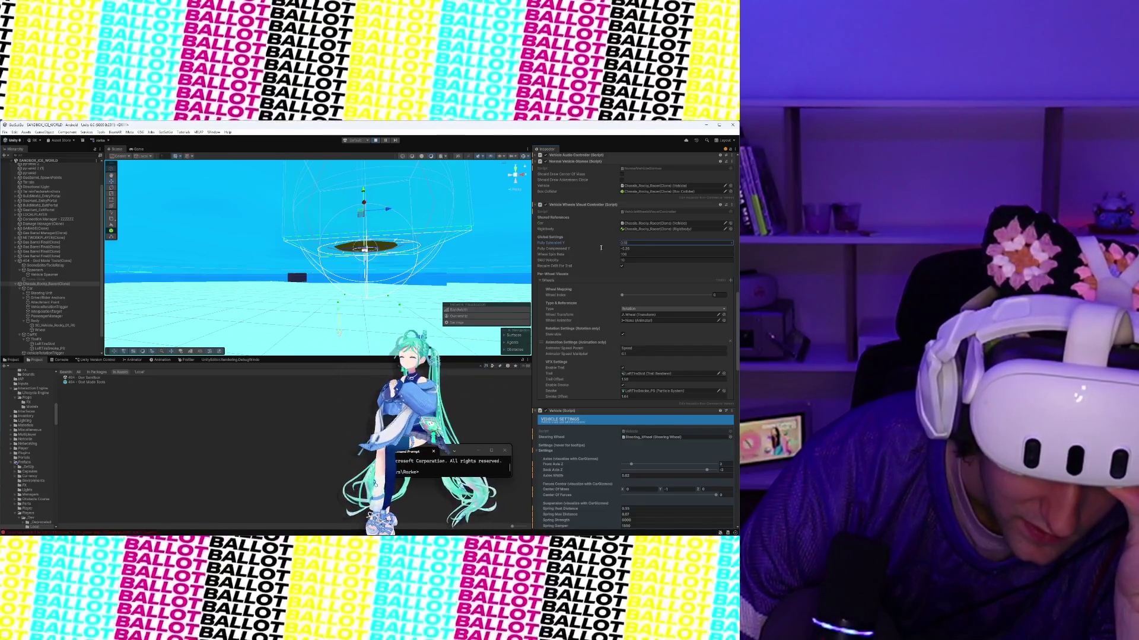
{"action": "left_click_drag", "start_coordinate": [564, 249], "coordinate": [602, 249]}
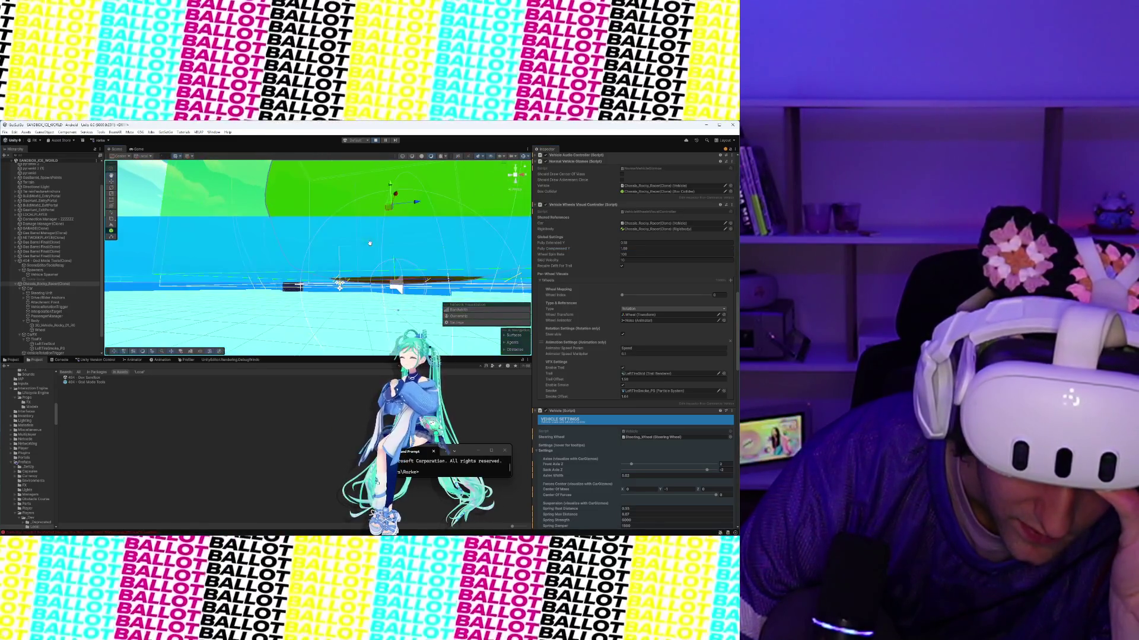
{"action": "left_click_drag", "start_coordinate": [553, 250], "coordinate": [556, 250]}
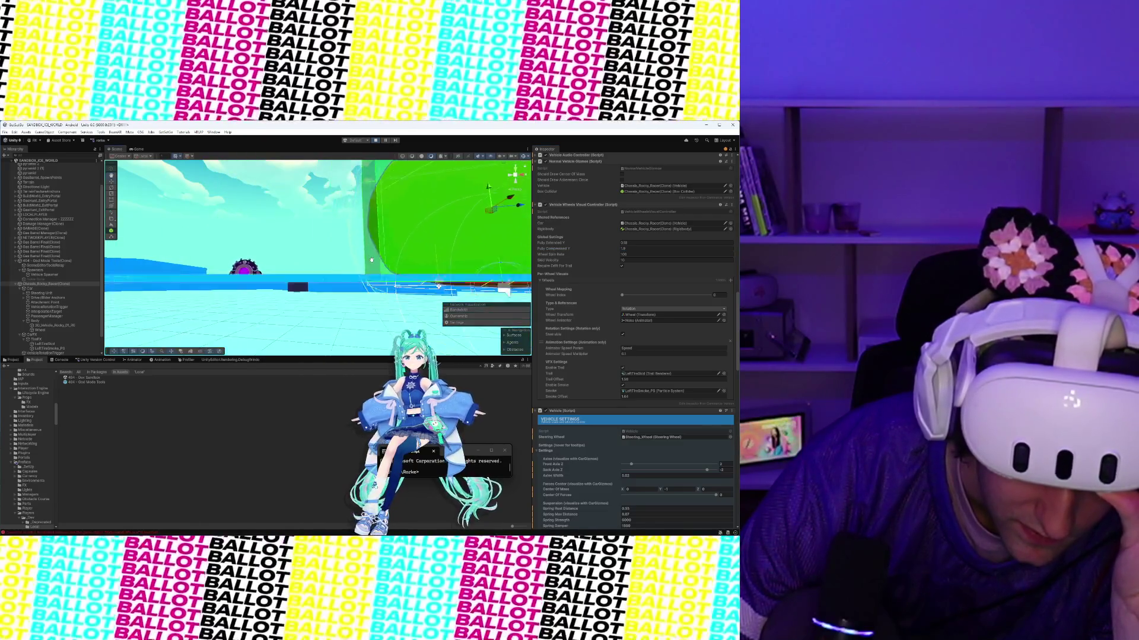
{"action": "left_click_drag", "start_coordinate": [371, 260], "coordinate": [175, 254]}
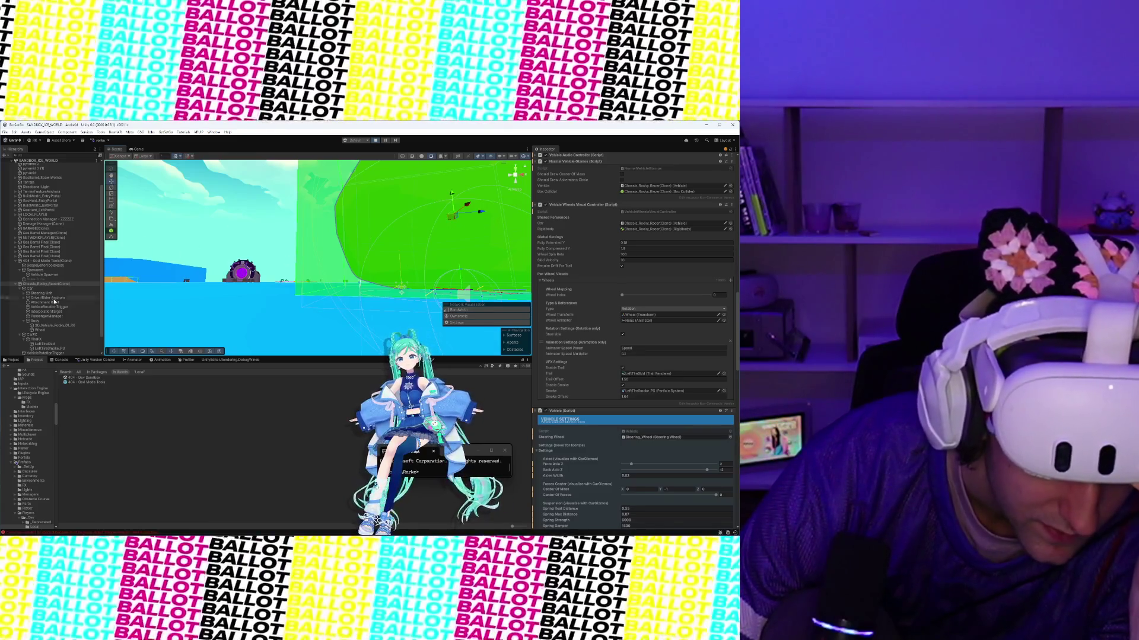
{"action": "left_click", "coordinate": [53, 329]}
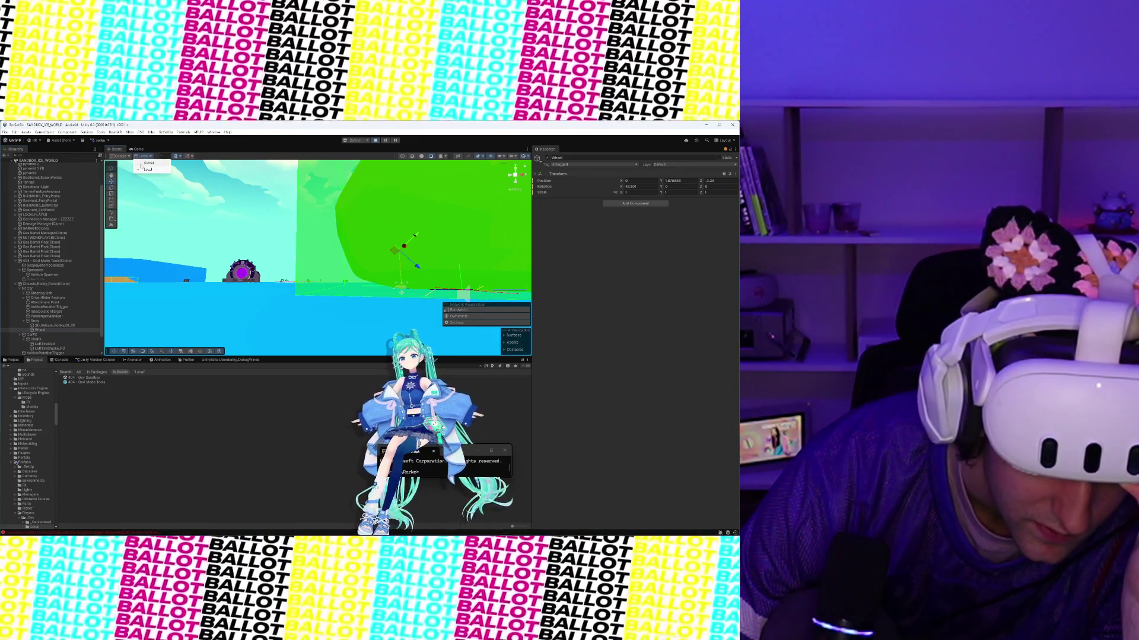
Step: With global handle orientation, nudge the racer's wheel slightly along its axis
{"action": "left_click", "coordinate": [146, 163]}
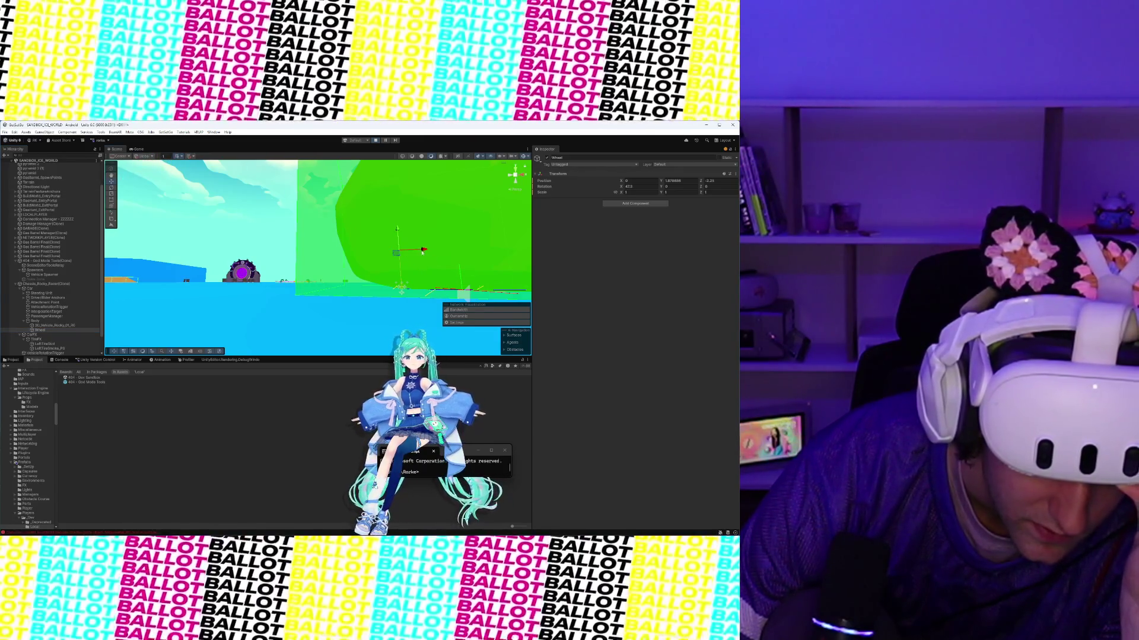
{"action": "left_click_drag", "start_coordinate": [422, 252], "coordinate": [420, 251]}
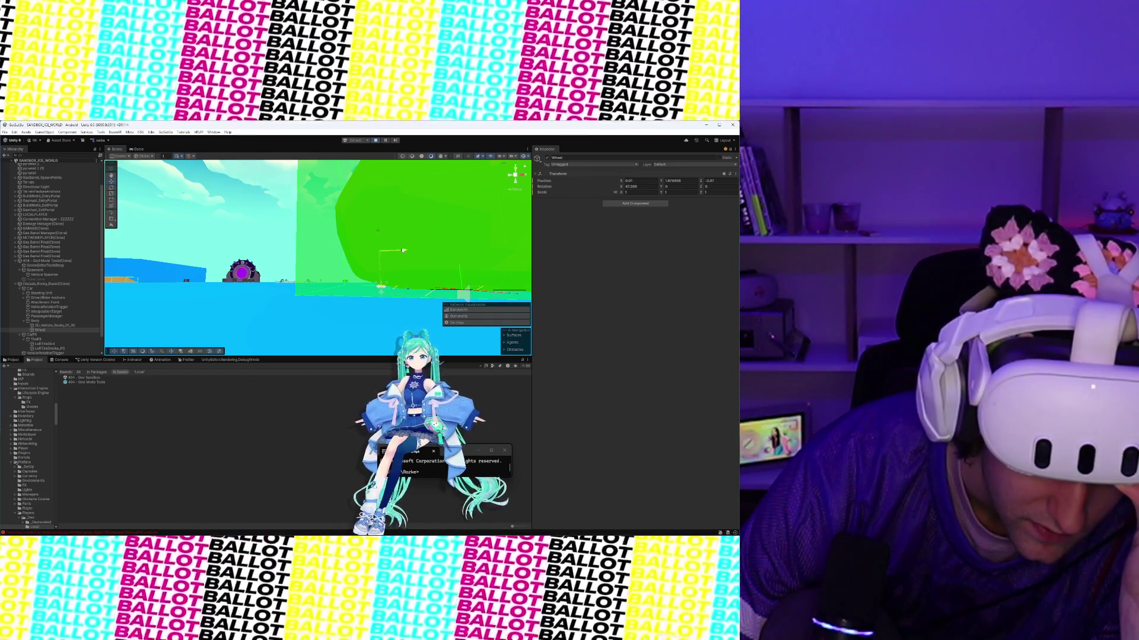
{"action": "left_click_drag", "start_coordinate": [405, 250], "coordinate": [405, 250]}
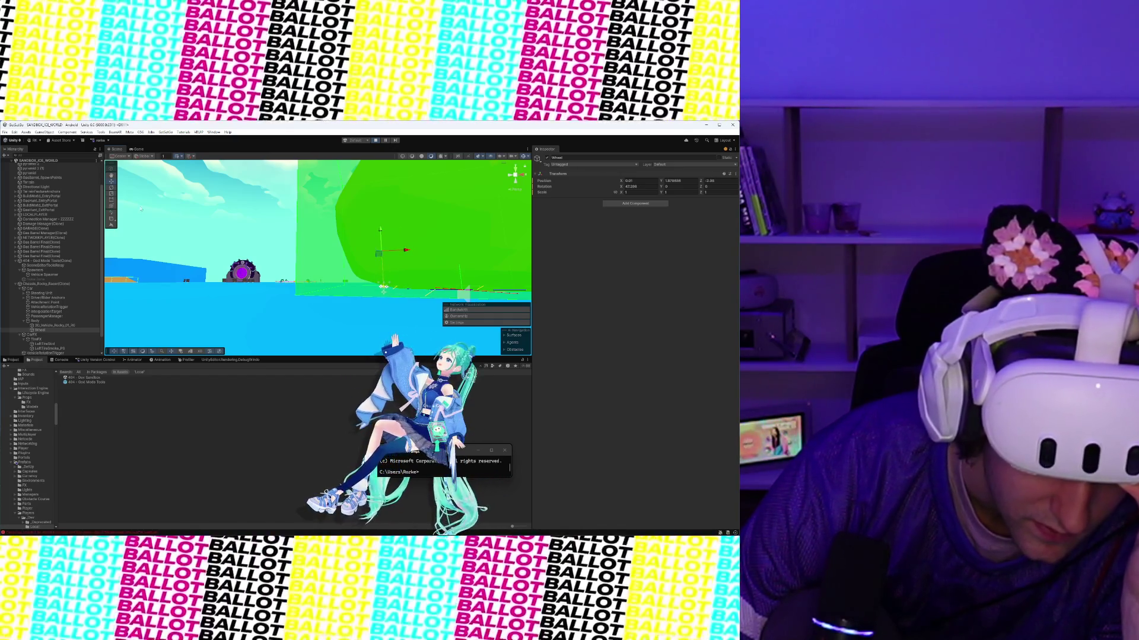
Step: Select the racer's Body object and view the racer through the game camera
{"action": "left_click", "coordinate": [38, 284]}
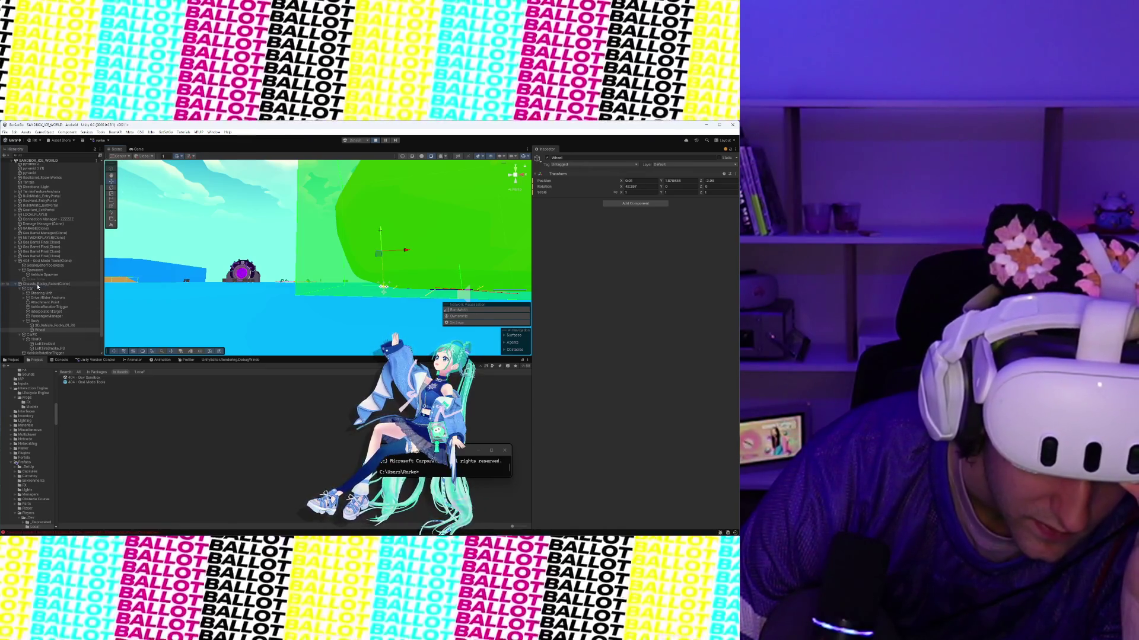
{"action": "left_click", "coordinate": [45, 325]}
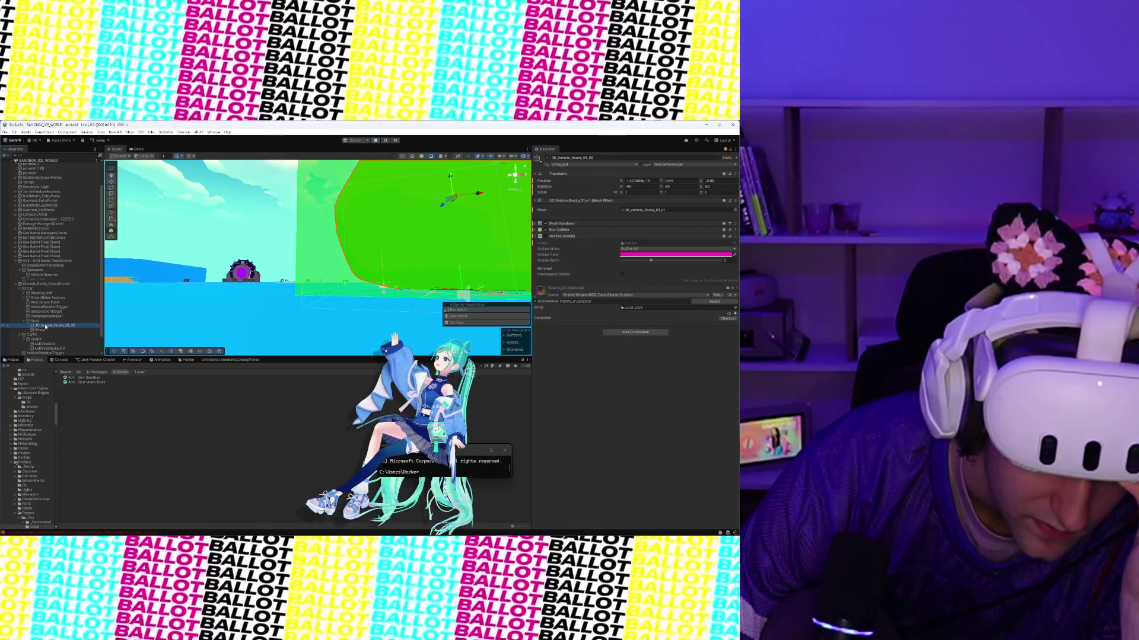
{"action": "key", "text": "Up"}
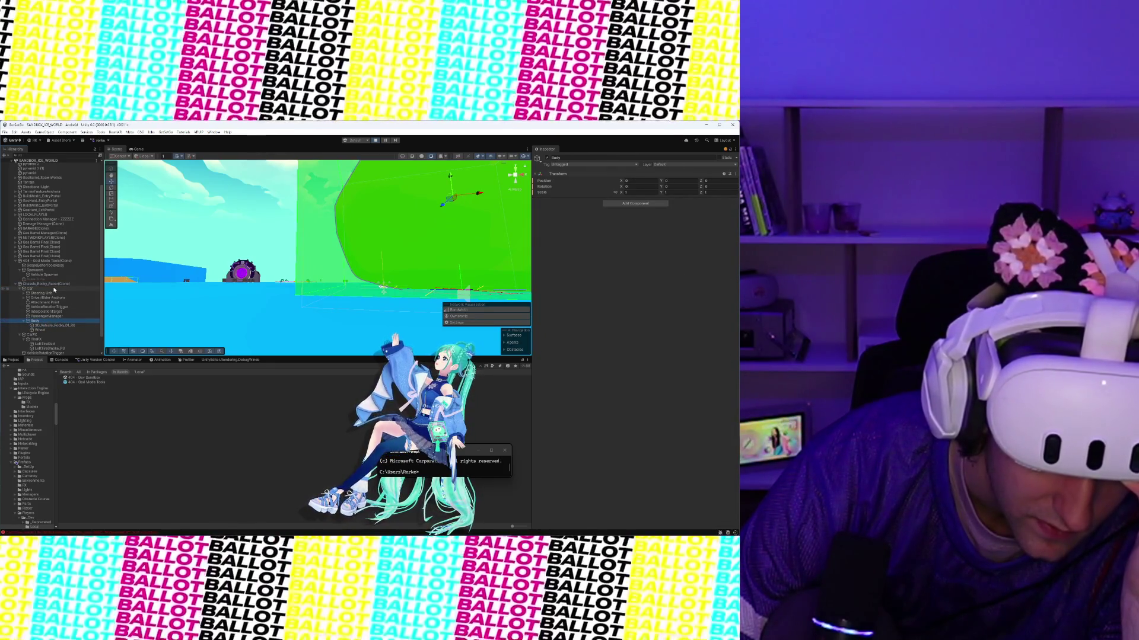
{"action": "left_click", "coordinate": [140, 150]}
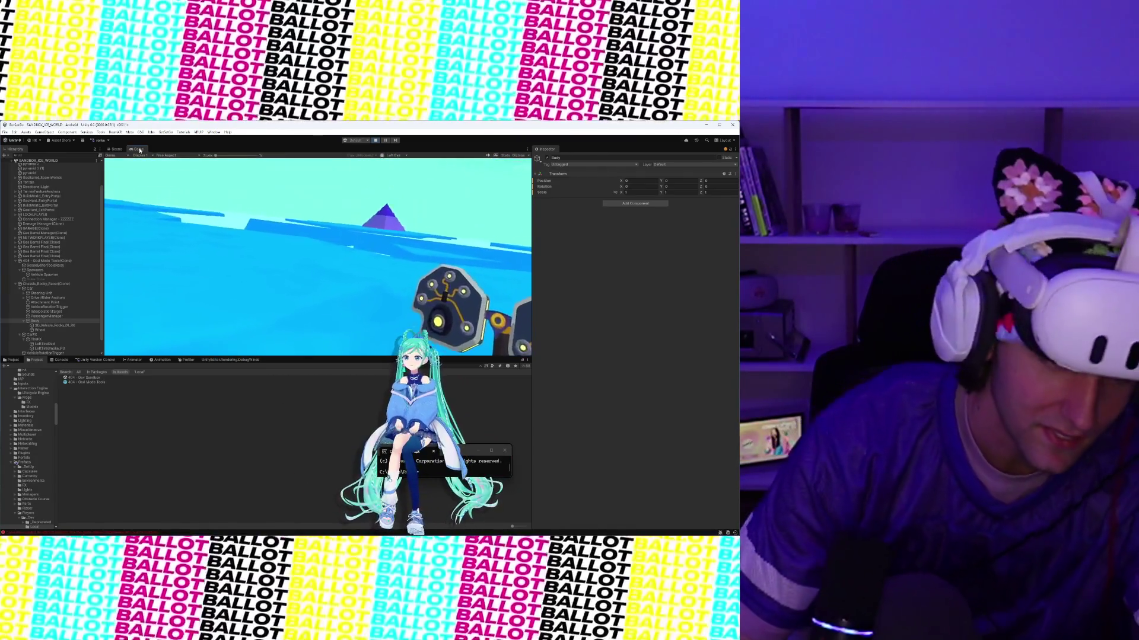
Step: Frame LeftTireSkid in the Scene view and stretch its X scale much wider with local handles
{"action": "left_click", "coordinate": [66, 344]}
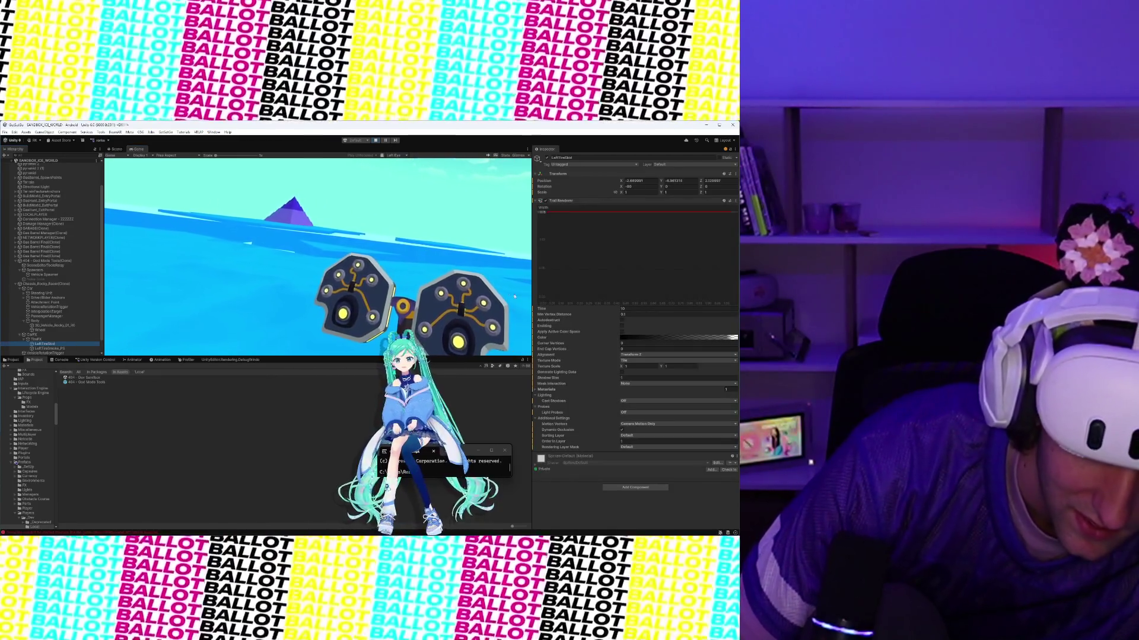
{"action": "key", "text": "ctrl+1"}
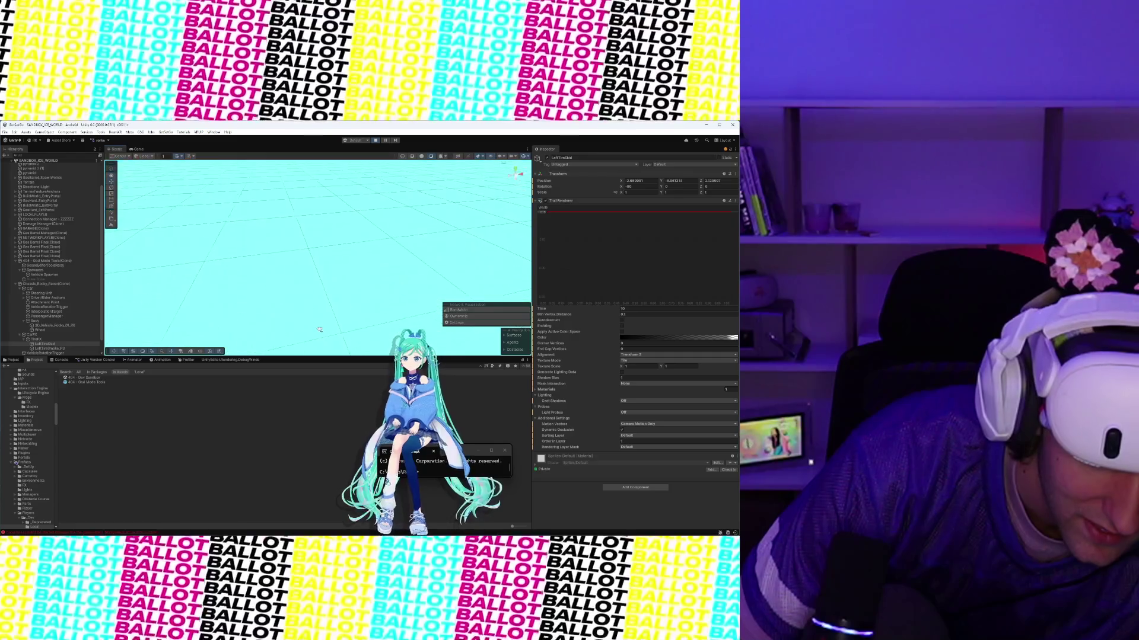
{"action": "key", "text": "f"}
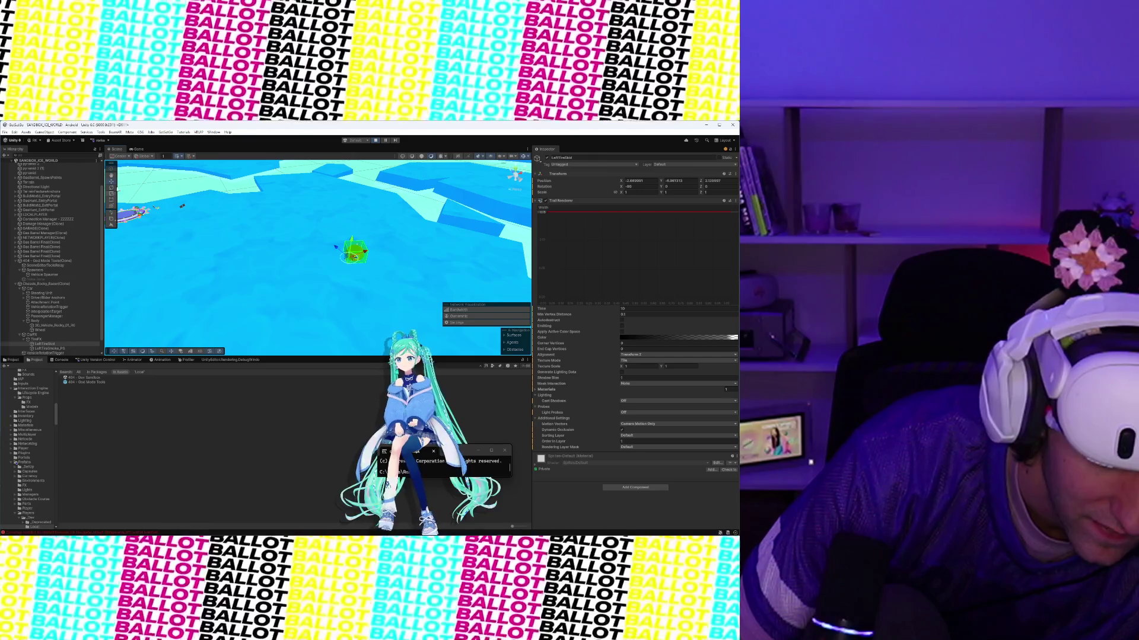
{"action": "left_click", "coordinate": [143, 156]}
{"action": "left_click", "coordinate": [145, 169]}
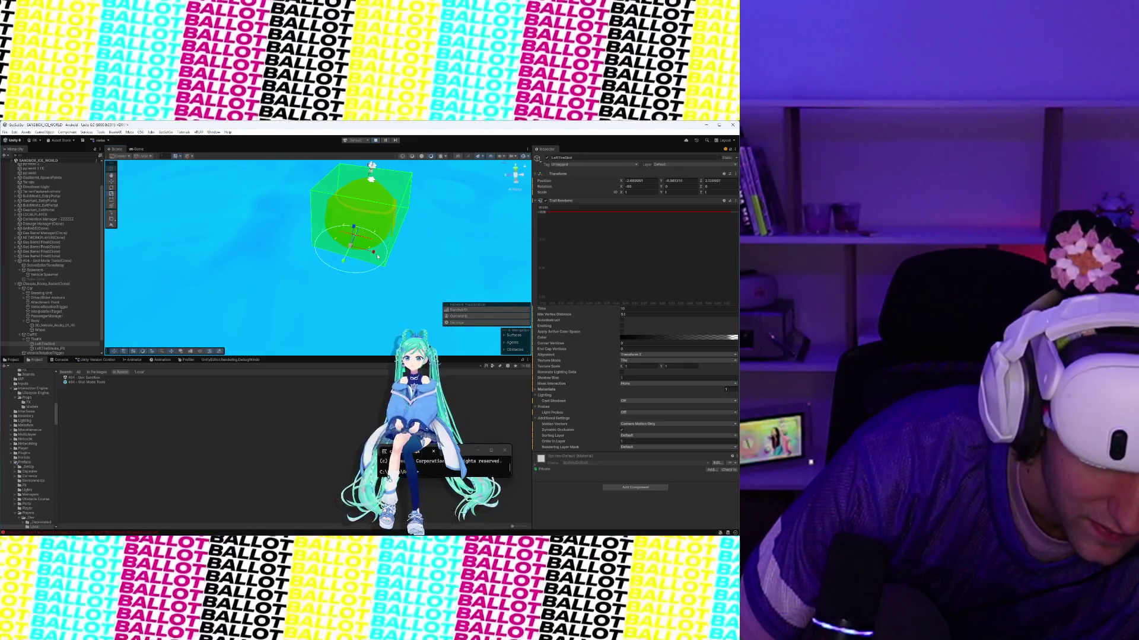
{"action": "left_click_drag", "start_coordinate": [375, 255], "coordinate": [508, 281]}
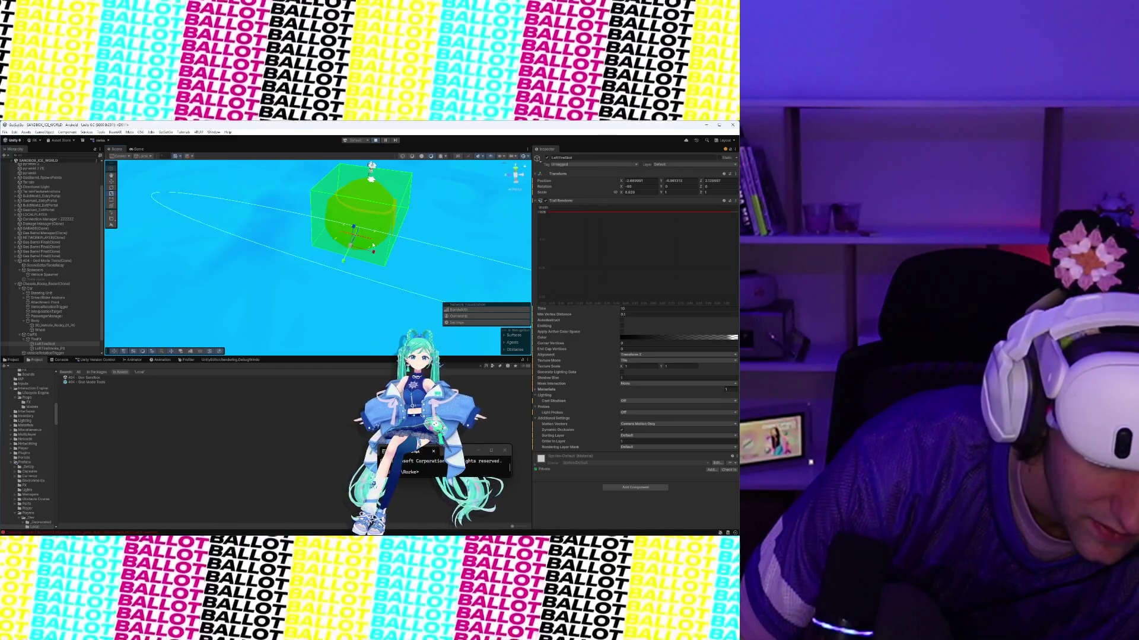
Step: Compare the wider left tire skid trail between the Game and Scene views
{"action": "left_click", "coordinate": [130, 150]}
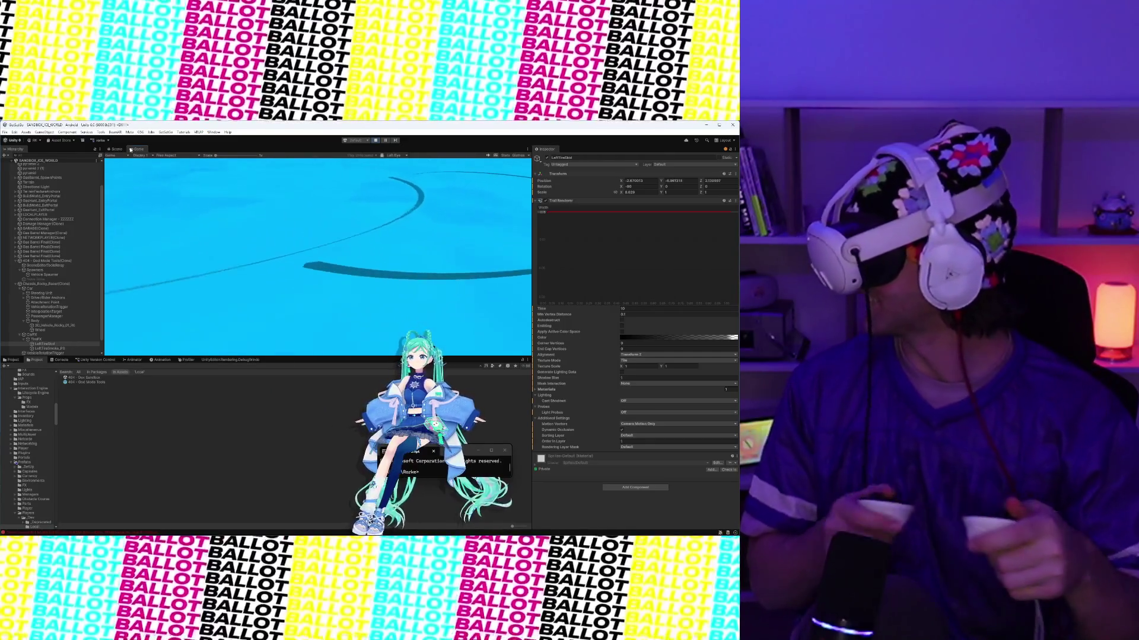
{"action": "left_click", "coordinate": [115, 149]}
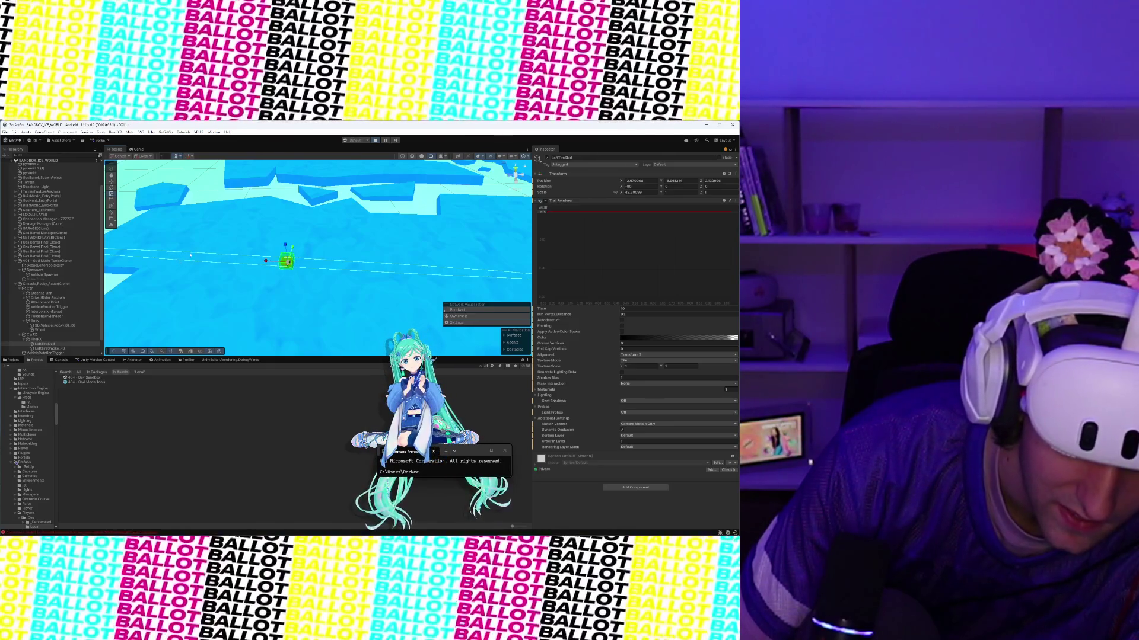
{"action": "left_click", "coordinate": [141, 150]}
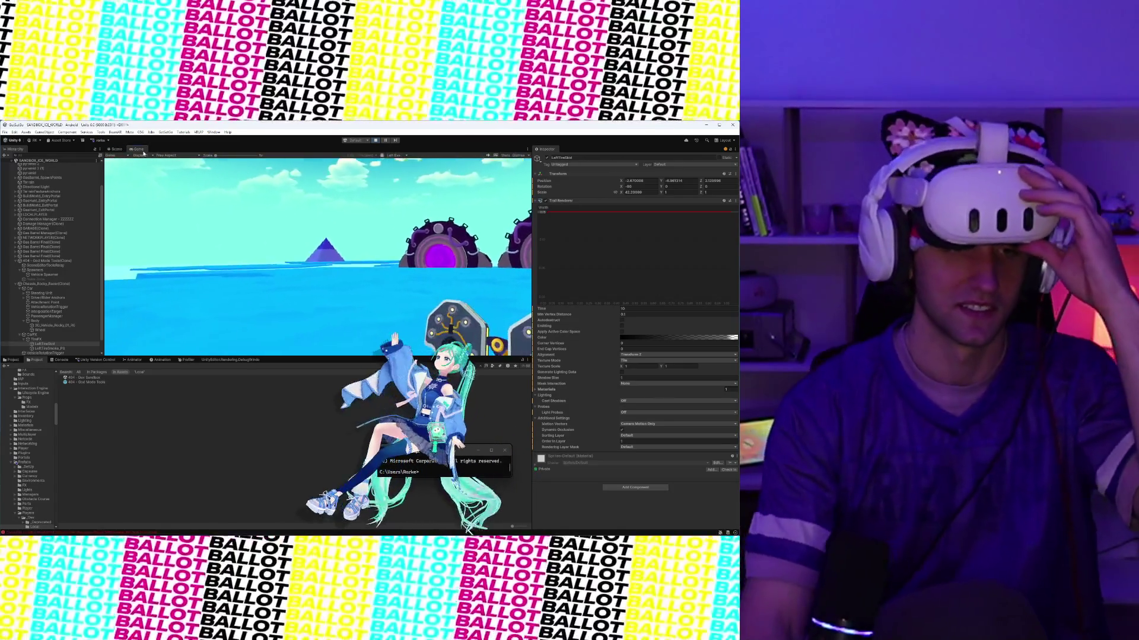
Step: Deselect All from the Hierarchy context menu to view the orange boulder racer unobstructed
{"action": "right_click", "coordinate": [34, 345]}
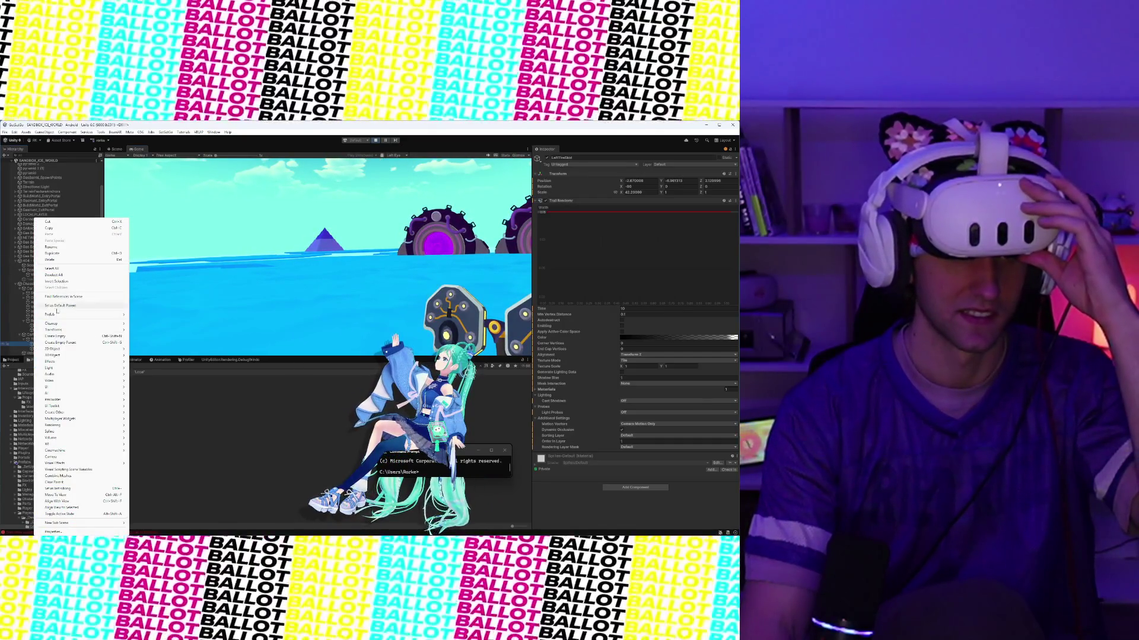
{"action": "left_click", "coordinate": [56, 275]}
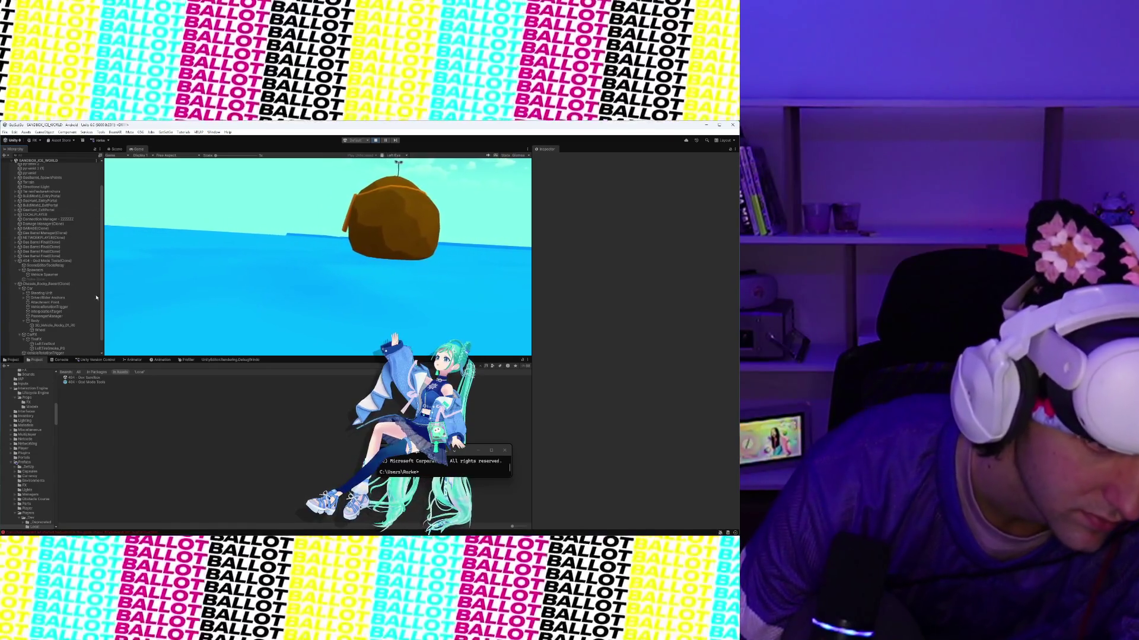
Step: Select the spawned Chassis_Rocky_Racer to inspect its components while the game runs
{"action": "left_click", "coordinate": [53, 284]}
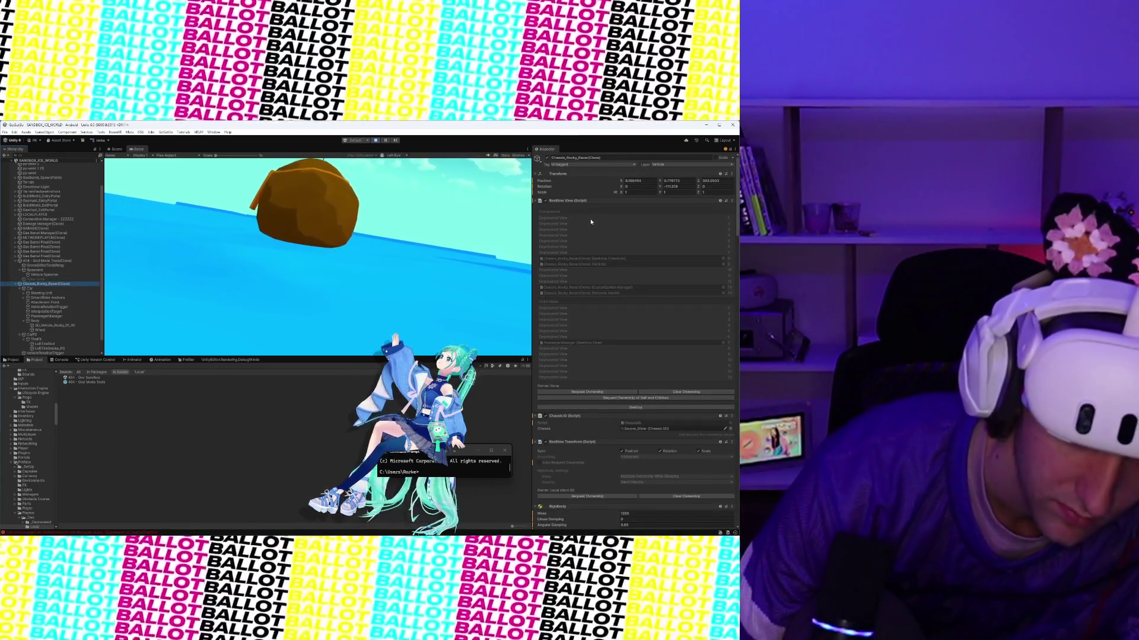
{"action": "scroll", "coordinate": [575, 317], "scroll_direction": "down", "scroll_amount": 20}
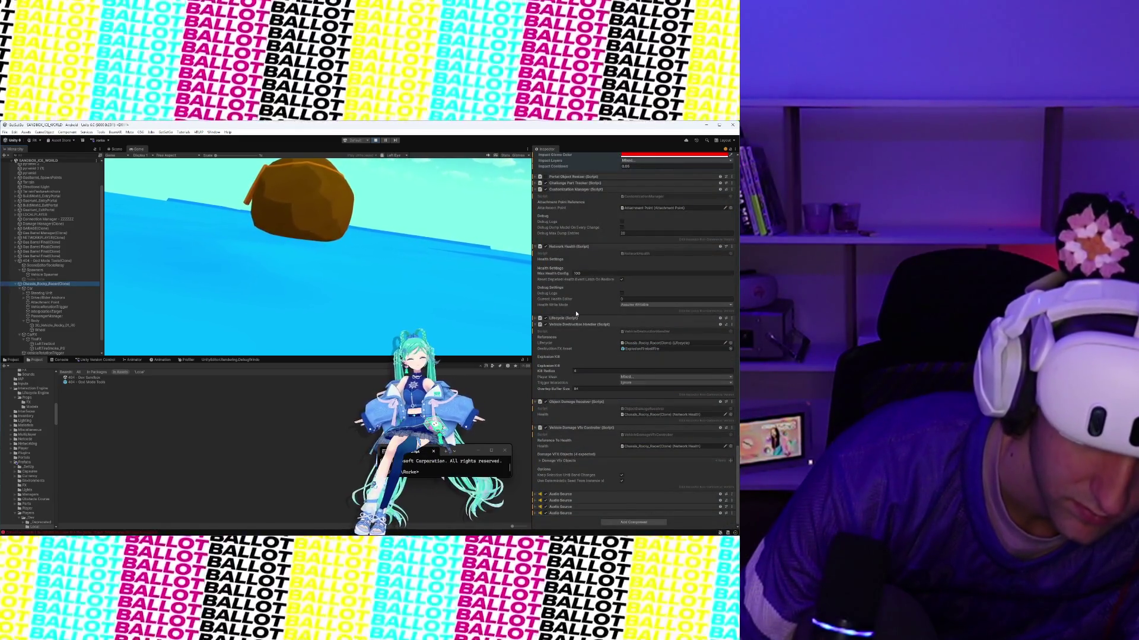
{"action": "right_click", "coordinate": [33, 286]}
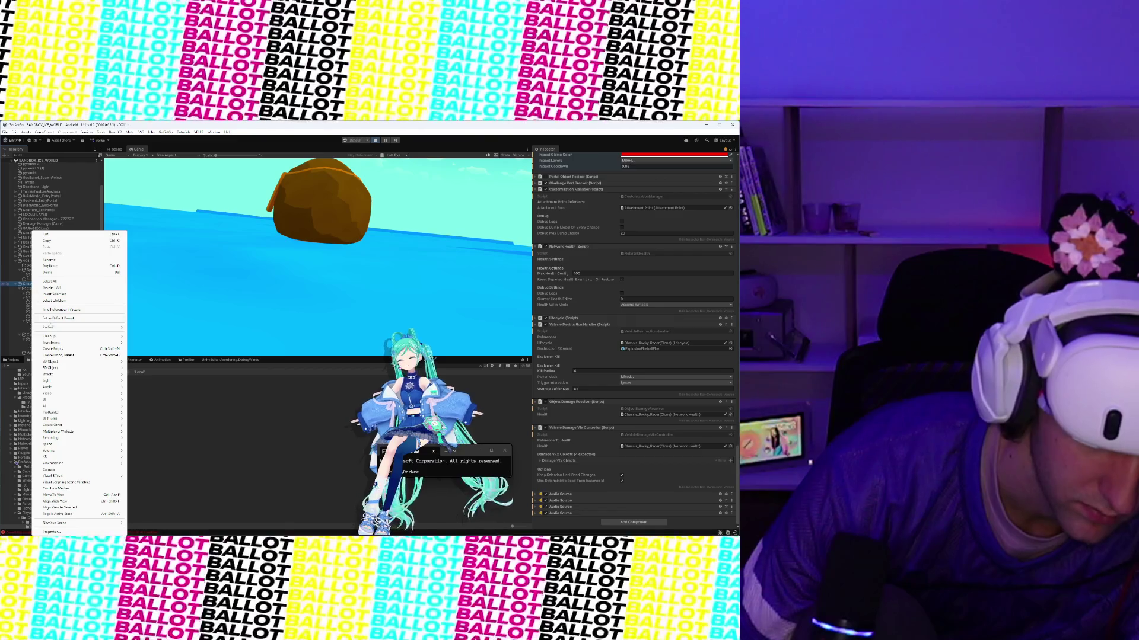
{"action": "mouse_move", "coordinate": [52, 328]}
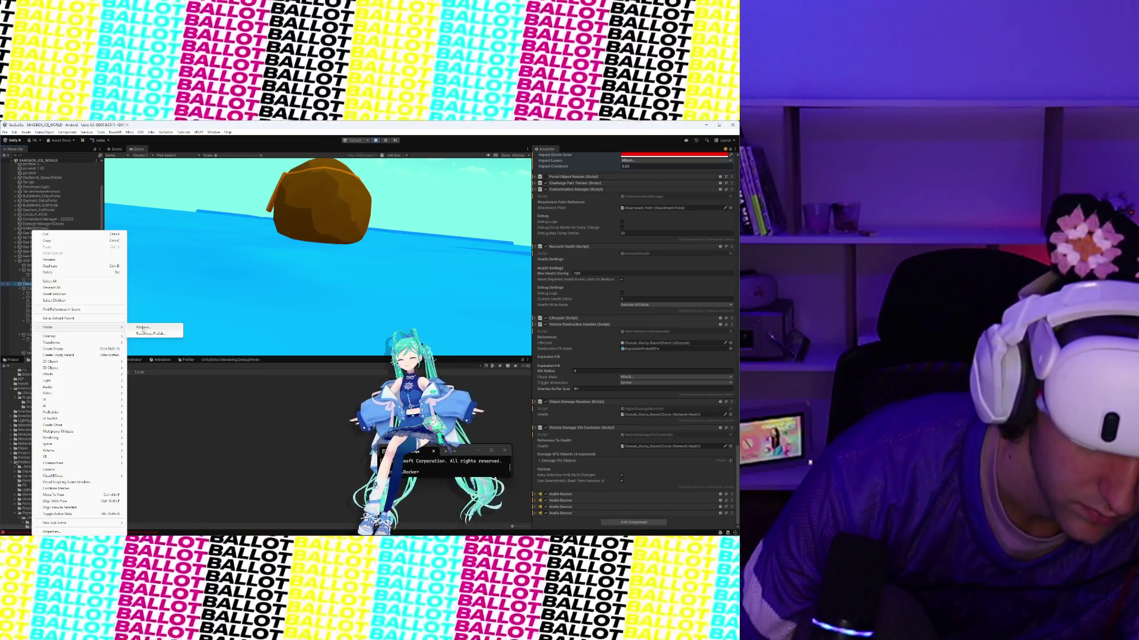
{"action": "left_click", "coordinate": [143, 328]}
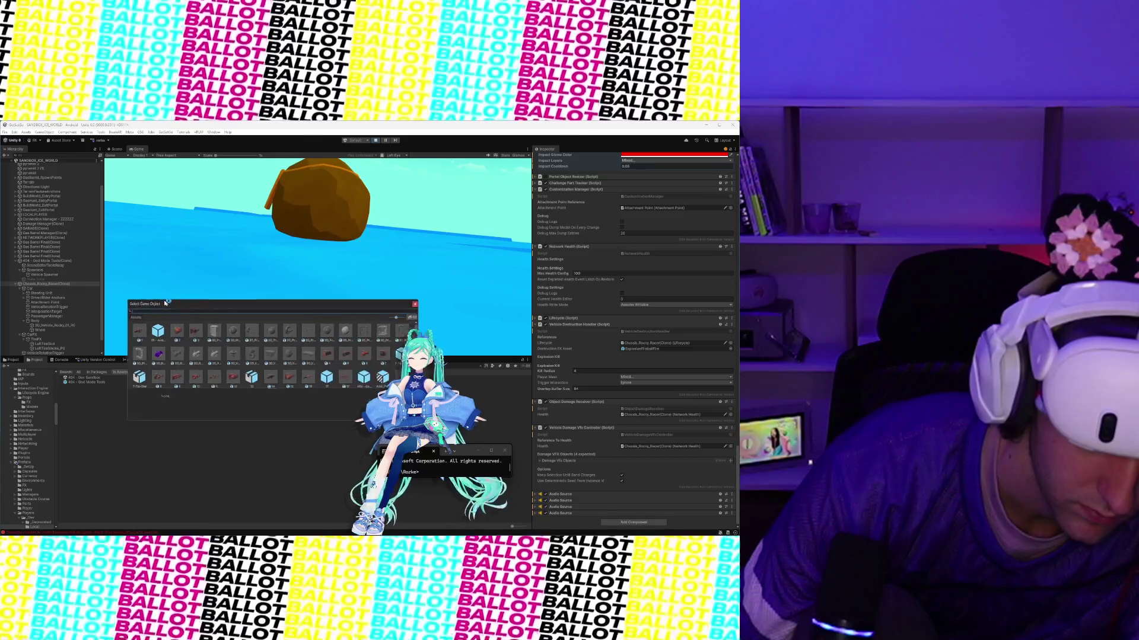
{"action": "left_click_drag", "start_coordinate": [168, 306], "coordinate": [145, 213]}
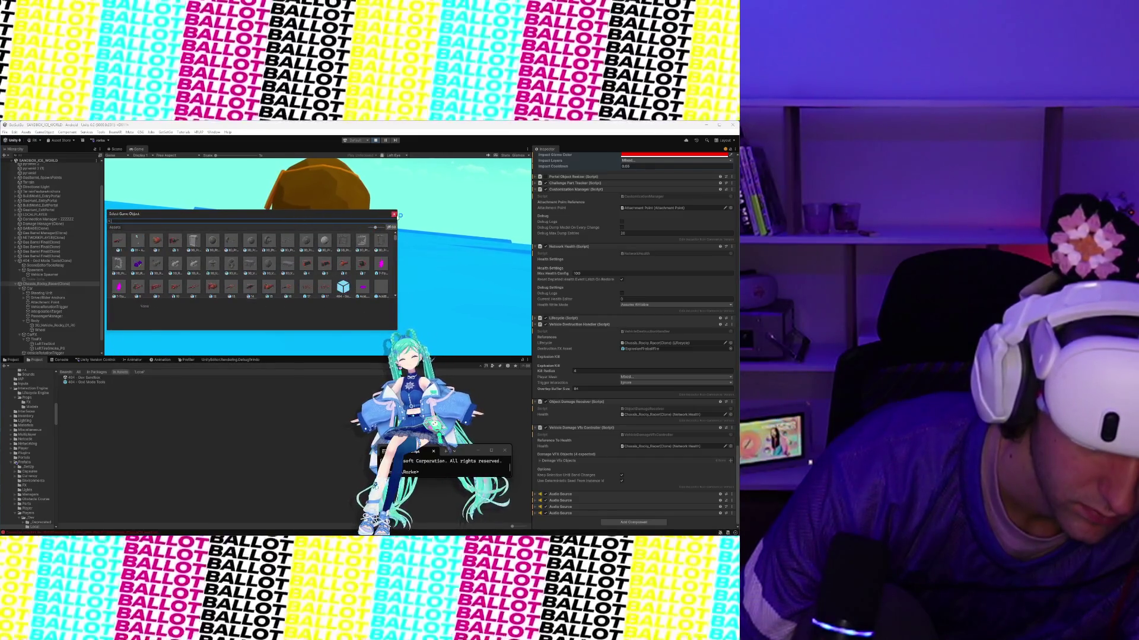
{"action": "left_click", "coordinate": [394, 215]}
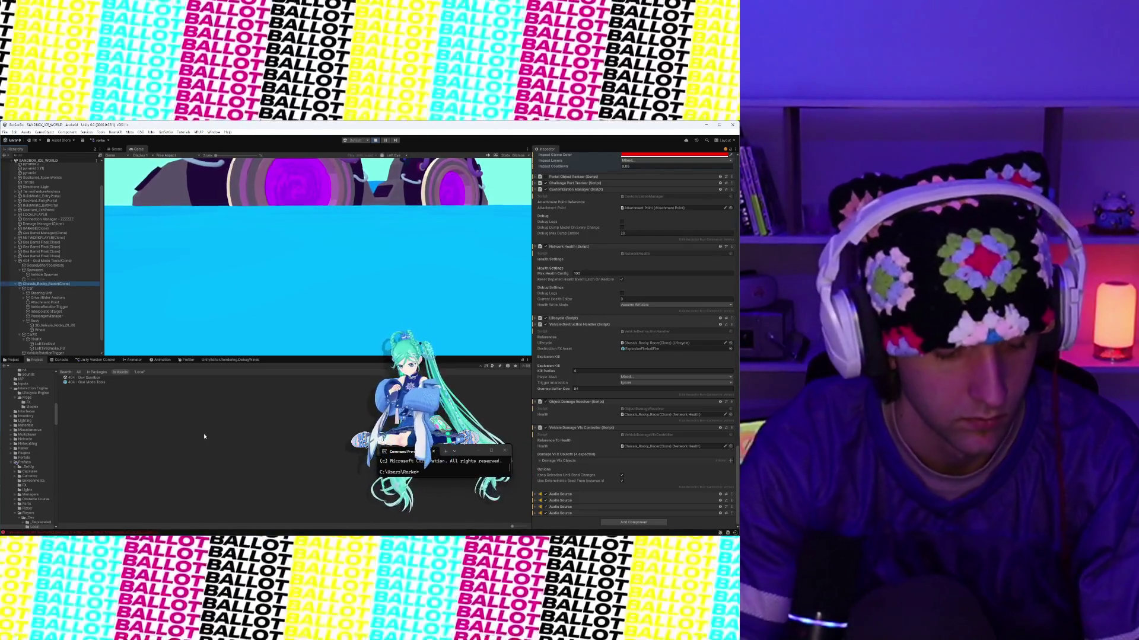
Step: Start a Windows search for 'cl', then dismiss it
{"action": "key", "text": "super"}
{"action": "type", "text": "cl"}
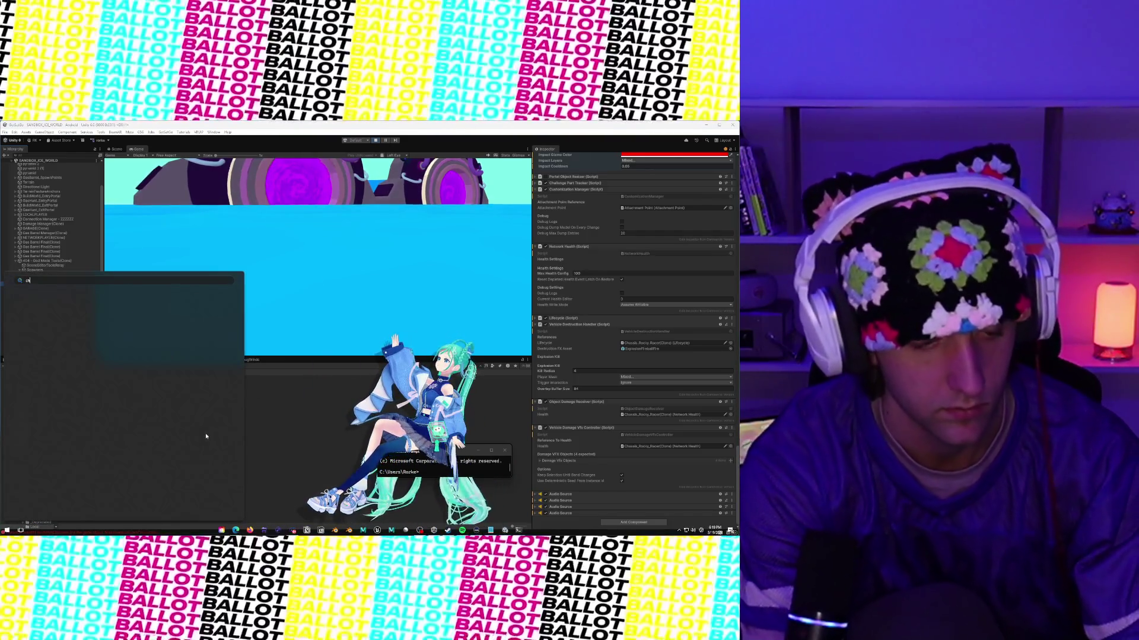
{"action": "key", "text": "Escape"}
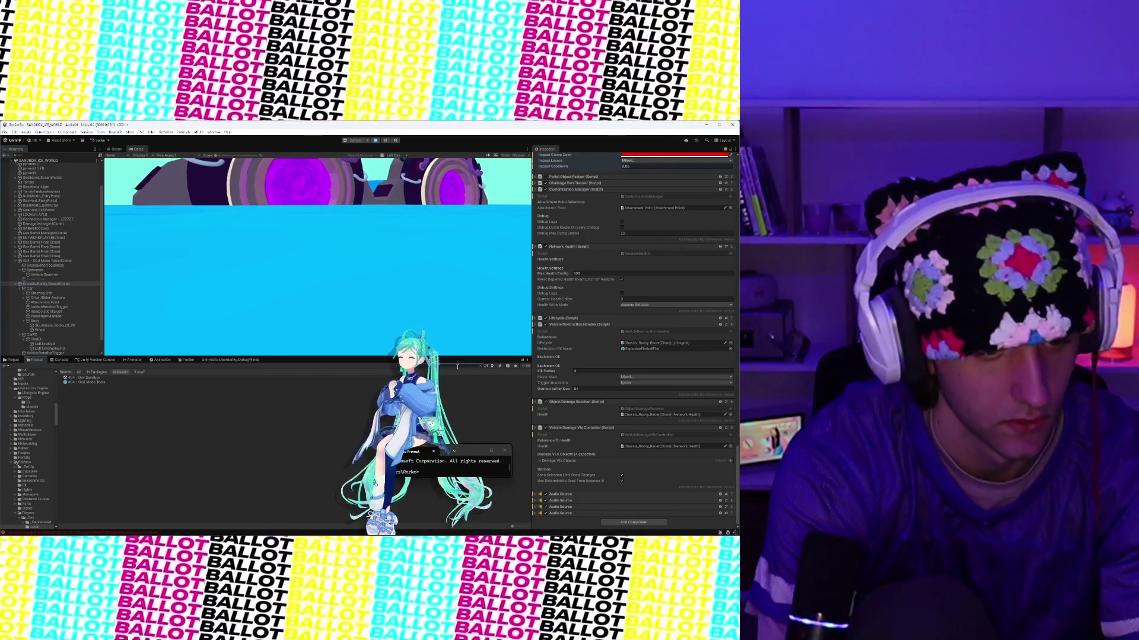
Step: Search the Project for 'chassis' and show the Chassis_Rocky_Racer prefab in the Inspector
{"action": "type", "text": "chassis"}
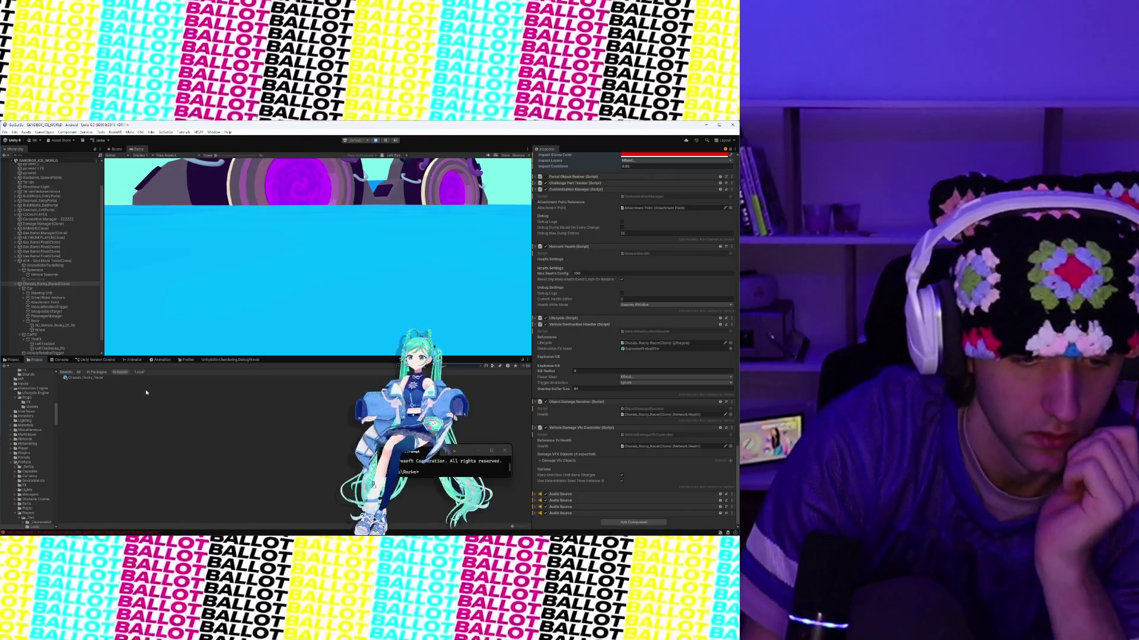
{"action": "left_click", "coordinate": [145, 383]}
{"action": "left_click", "coordinate": [145, 378]}
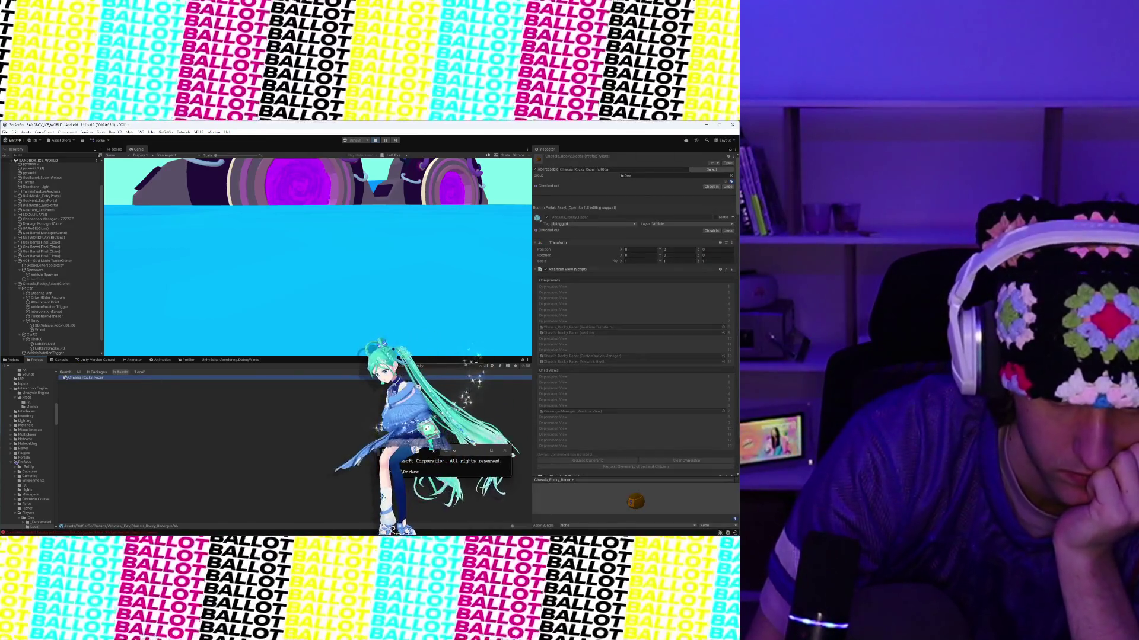
{"action": "left_click", "coordinate": [481, 366]}
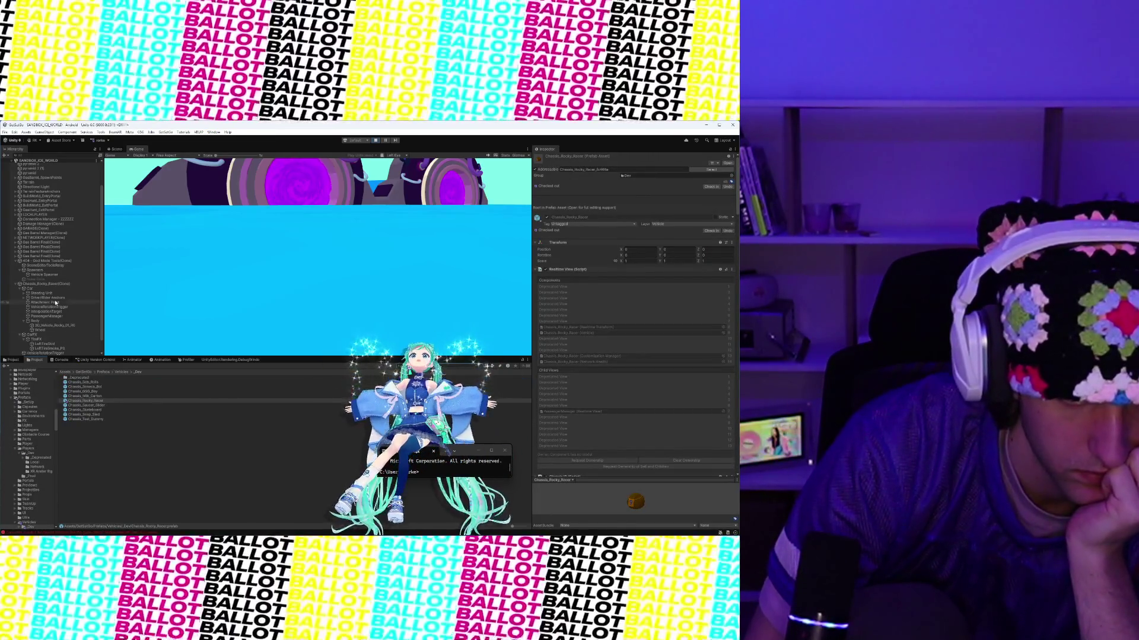
Step: Set Chassis_Rocky_Racer(Clone)'s Transform Position X and Y to 0
{"action": "left_click", "coordinate": [50, 284]}
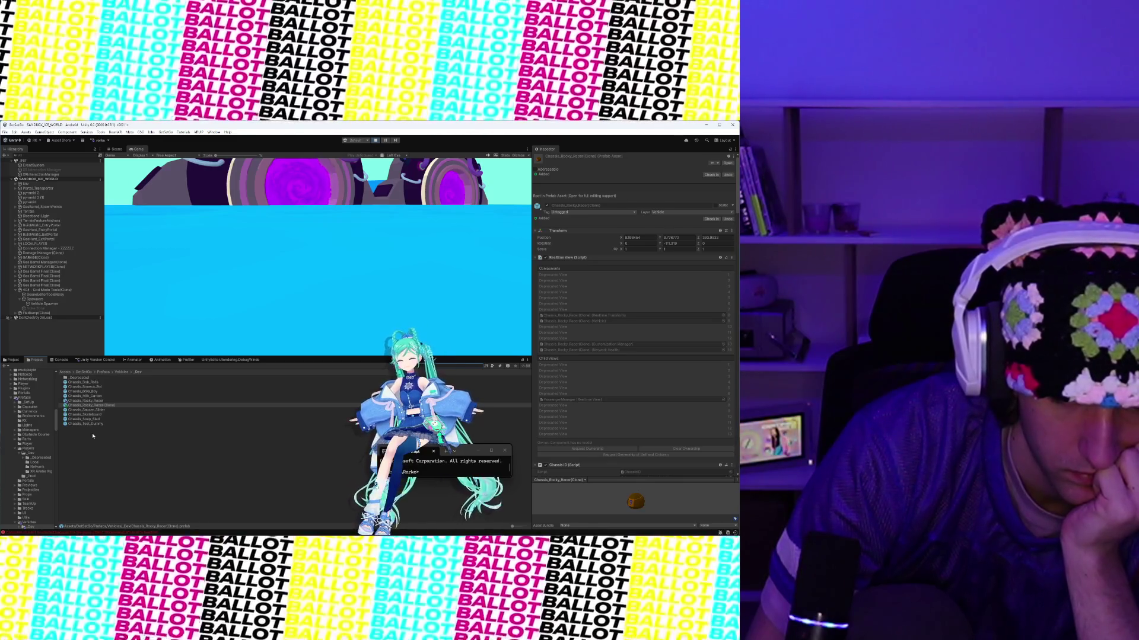
{"action": "left_click", "coordinate": [646, 237]}
{"action": "type", "text": "0"}
{"action": "left_click", "coordinate": [672, 238]}
{"action": "type", "text": "0"}
{"action": "left_click", "coordinate": [676, 243]}
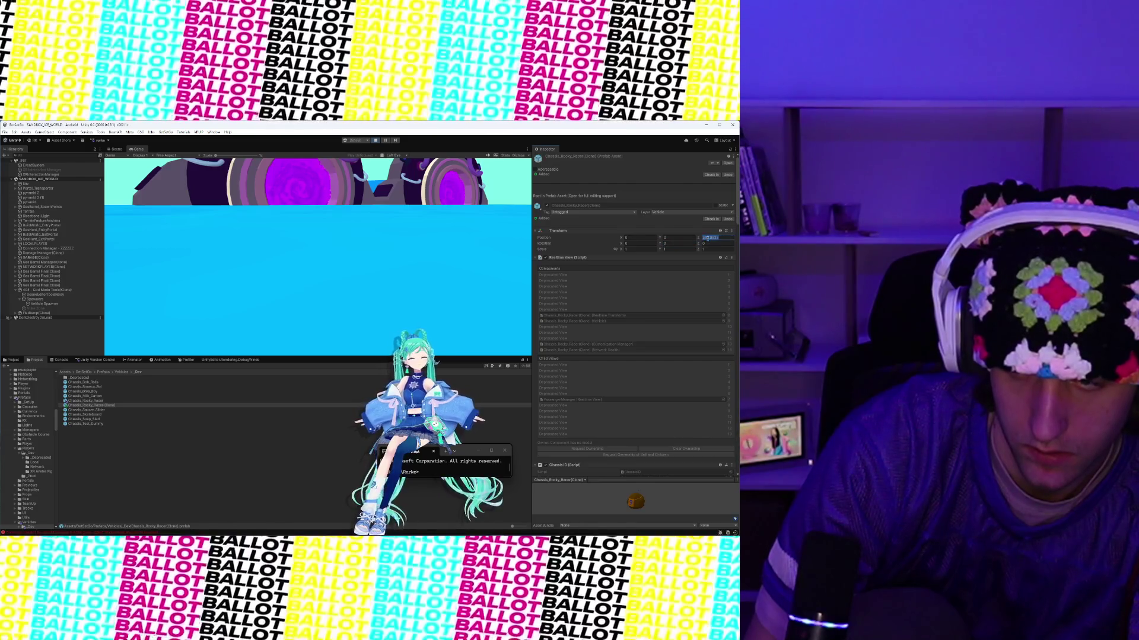
{"action": "left_click", "coordinate": [105, 404]}
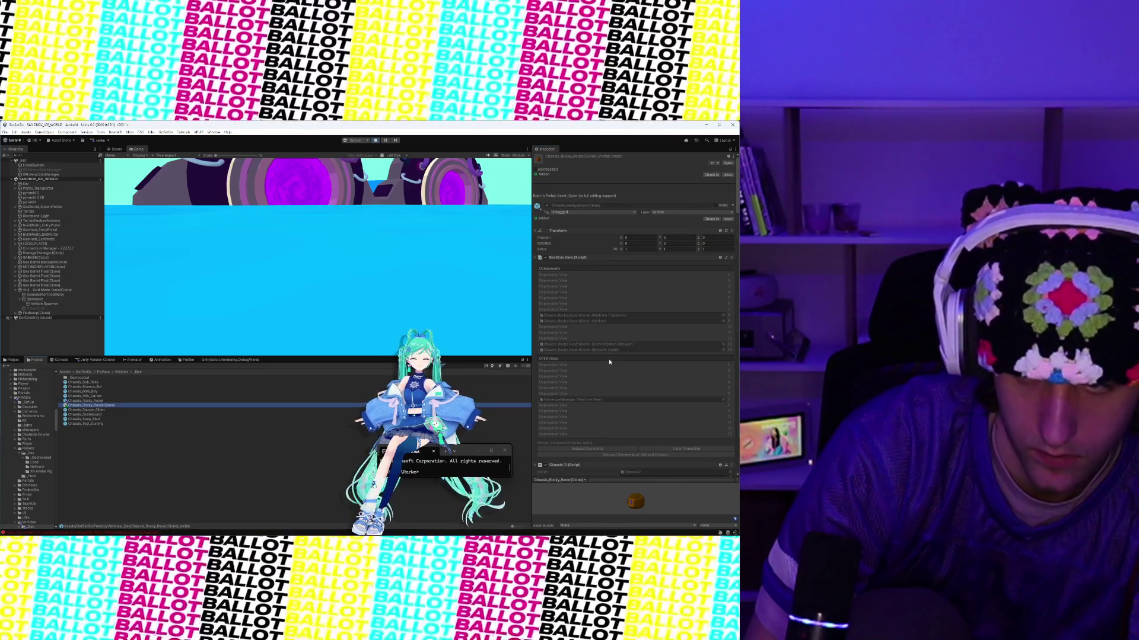
{"action": "scroll", "coordinate": [609, 361], "scroll_direction": "down", "scroll_amount": 10}
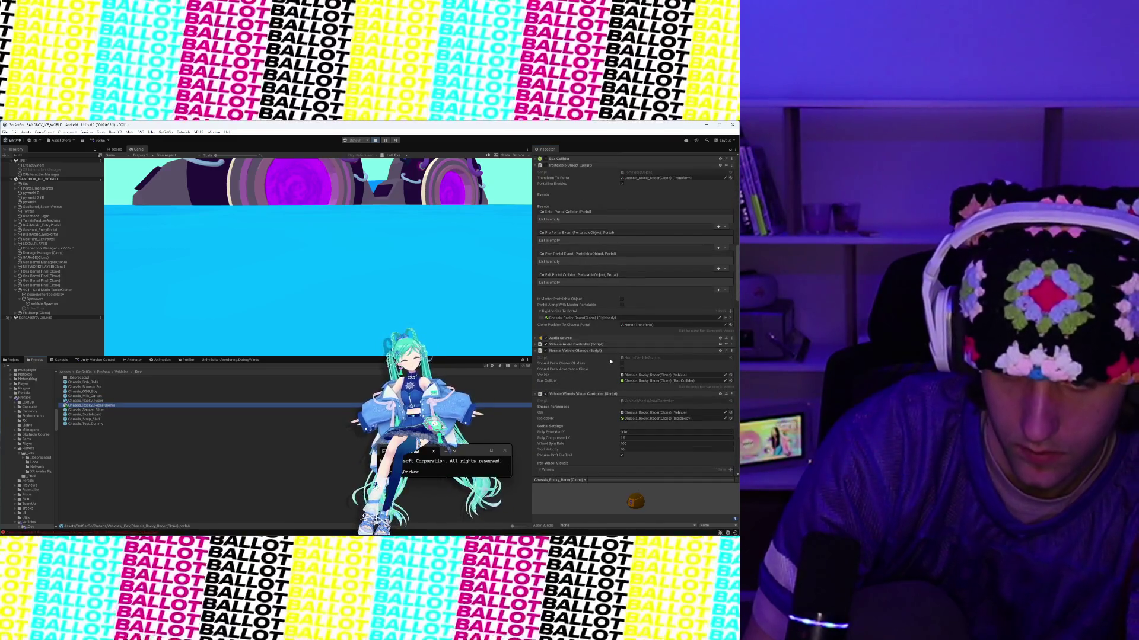
{"action": "scroll", "coordinate": [610, 361], "scroll_direction": "down", "scroll_amount": 2}
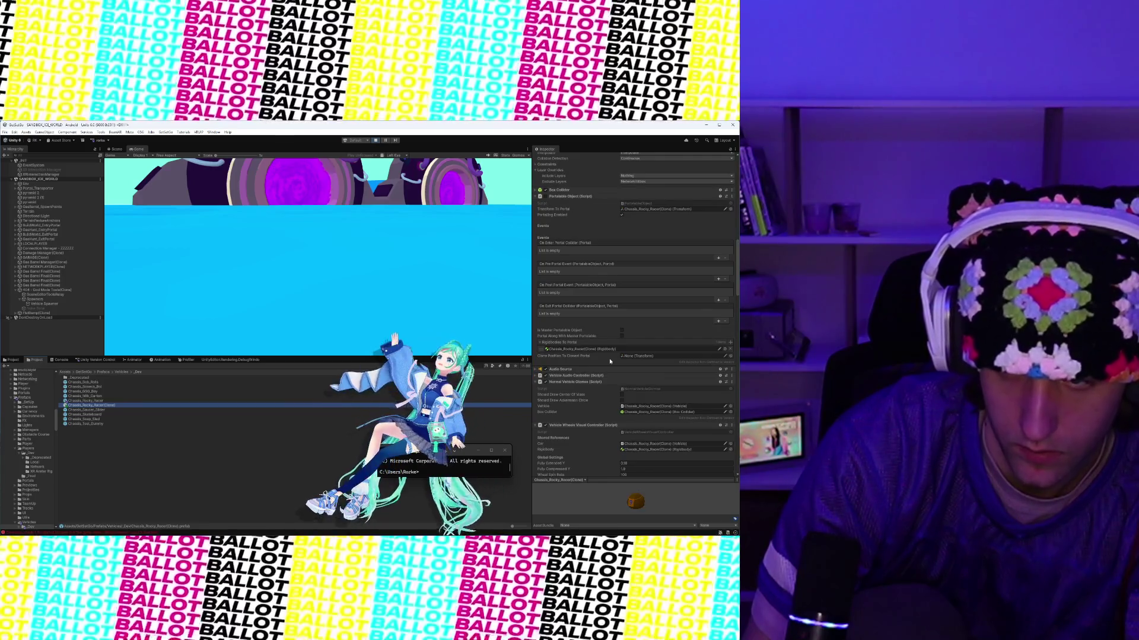
{"action": "scroll", "coordinate": [610, 361], "scroll_direction": "down", "scroll_amount": 5}
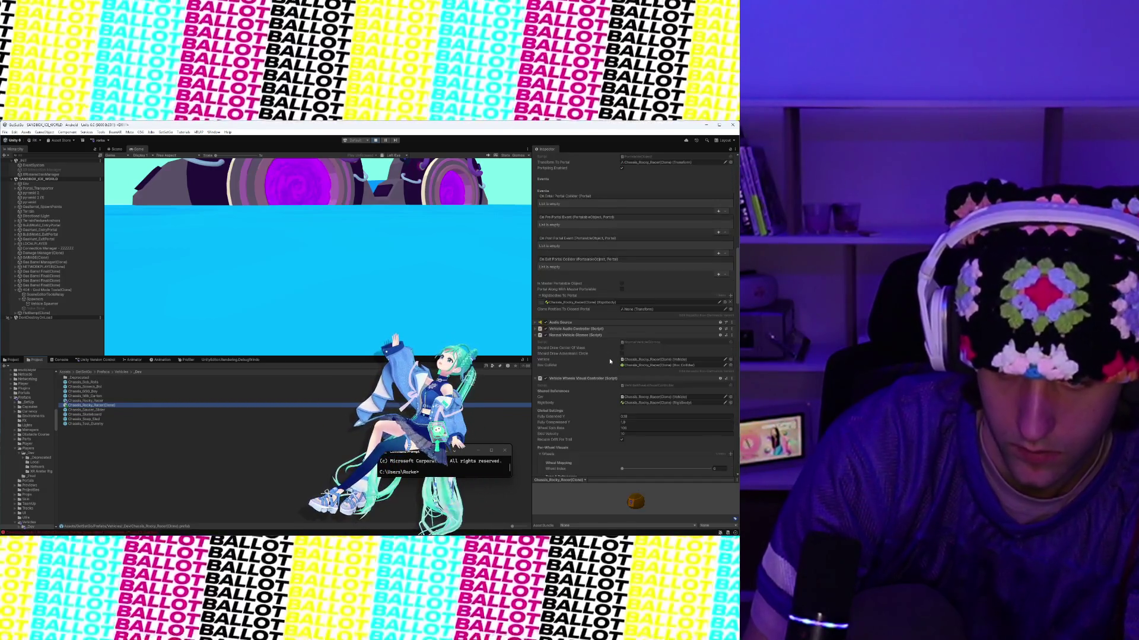
{"action": "scroll", "coordinate": [610, 361], "scroll_direction": "down", "scroll_amount": 7}
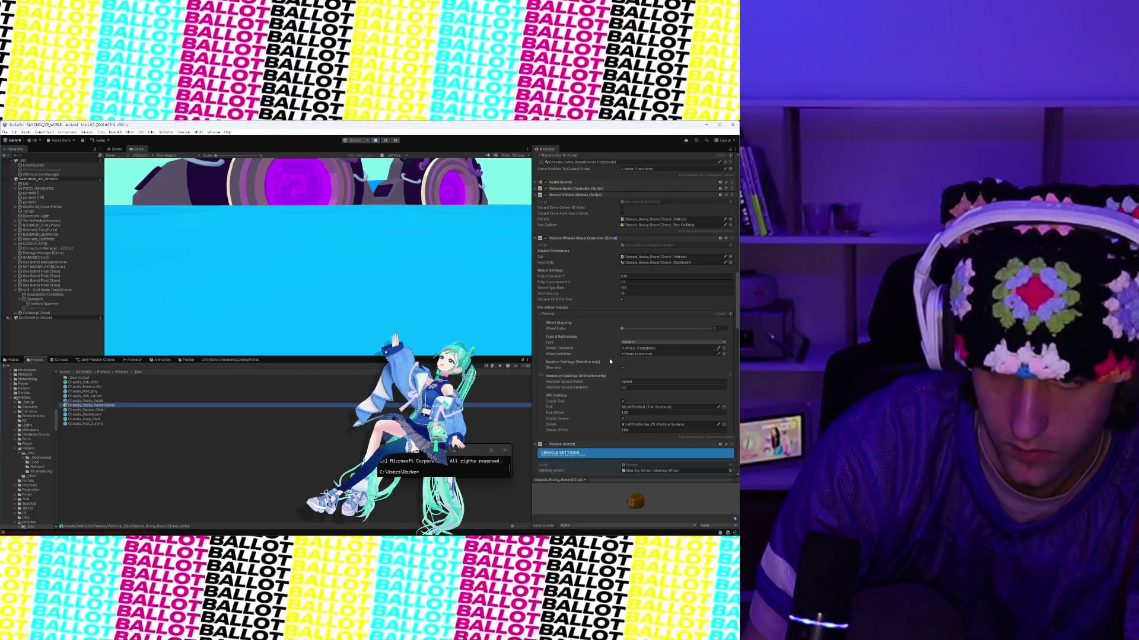
{"action": "scroll", "coordinate": [609, 361], "scroll_direction": "down", "scroll_amount": 3}
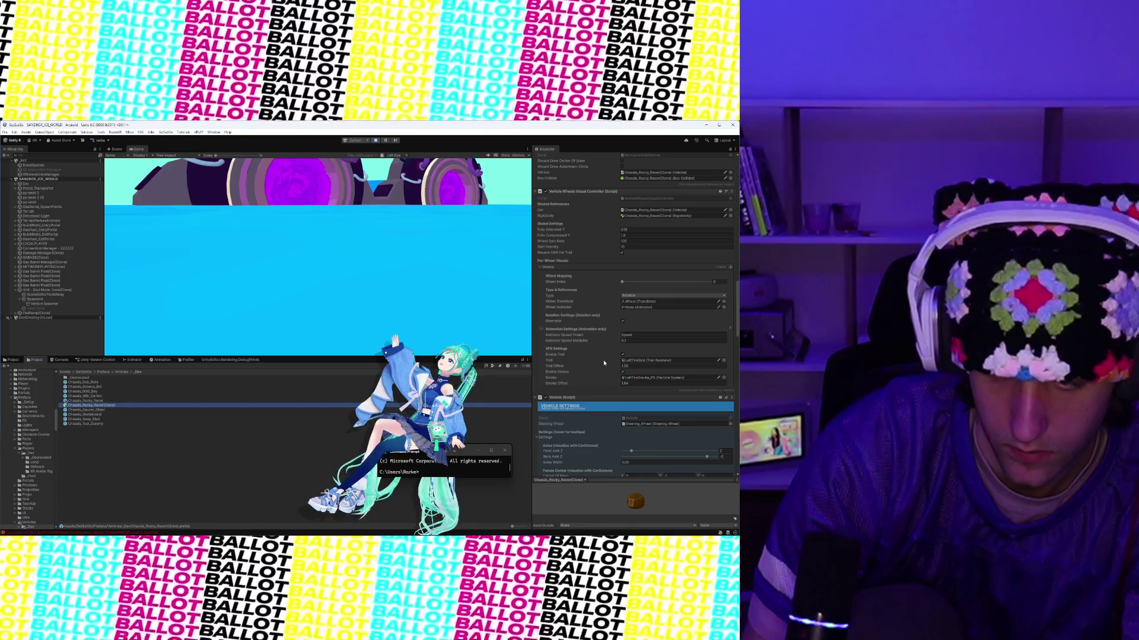
{"action": "scroll", "coordinate": [604, 363], "scroll_direction": "down", "scroll_amount": 13}
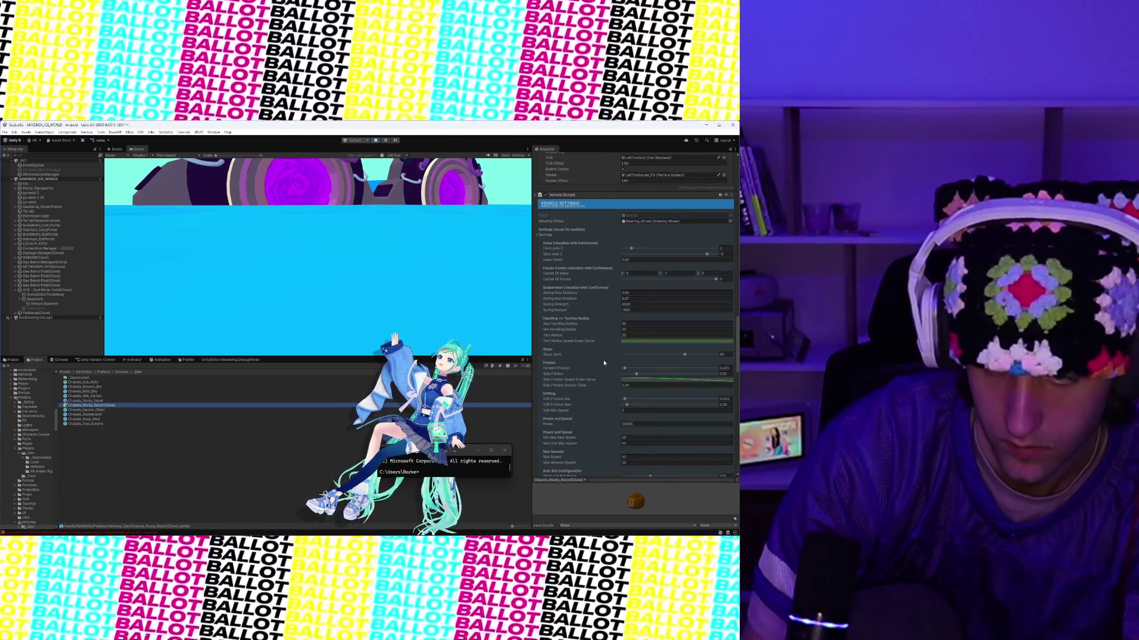
{"action": "scroll", "coordinate": [604, 363], "scroll_direction": "down", "scroll_amount": 17}
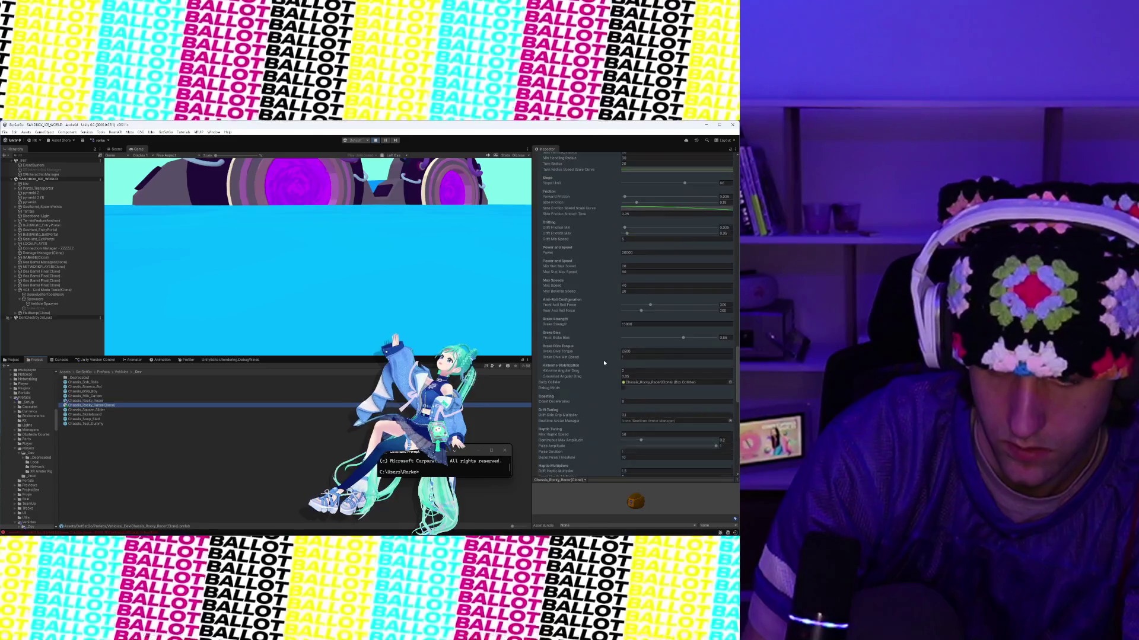
{"action": "scroll", "coordinate": [604, 363], "scroll_direction": "up", "scroll_amount": 9}
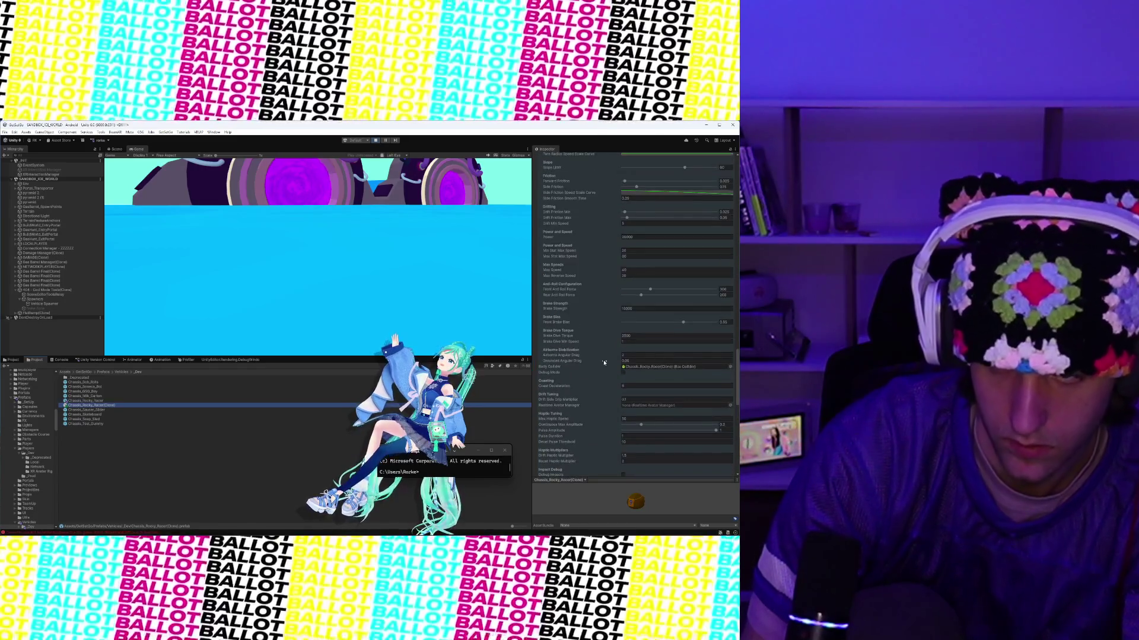
{"action": "scroll", "coordinate": [603, 363], "scroll_direction": "up", "scroll_amount": 3}
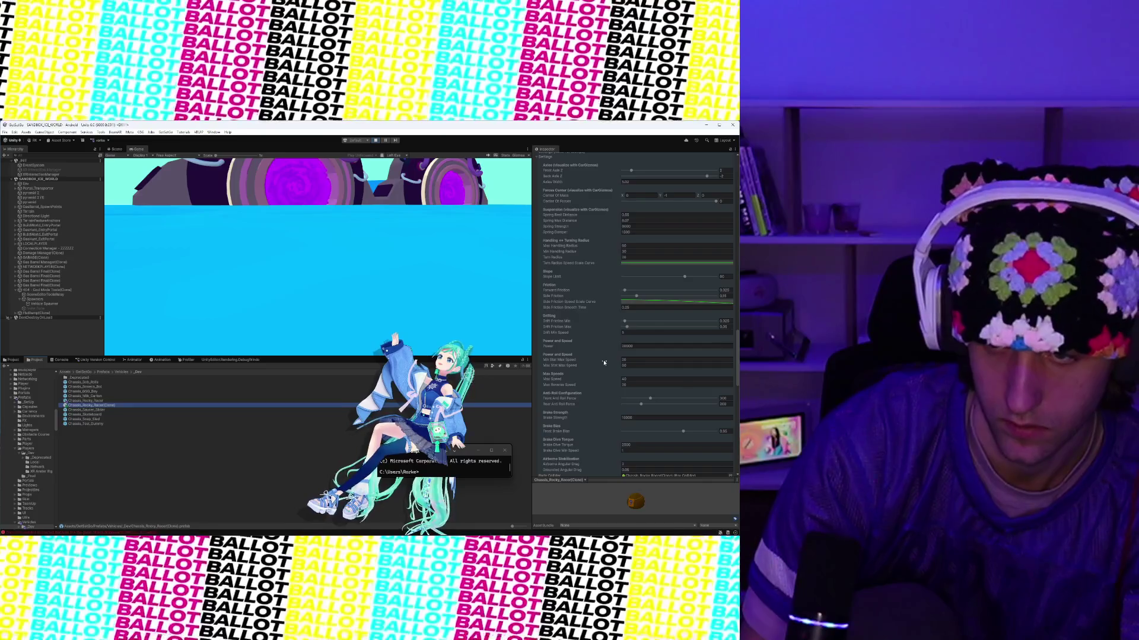
{"action": "left_click", "coordinate": [640, 221]}
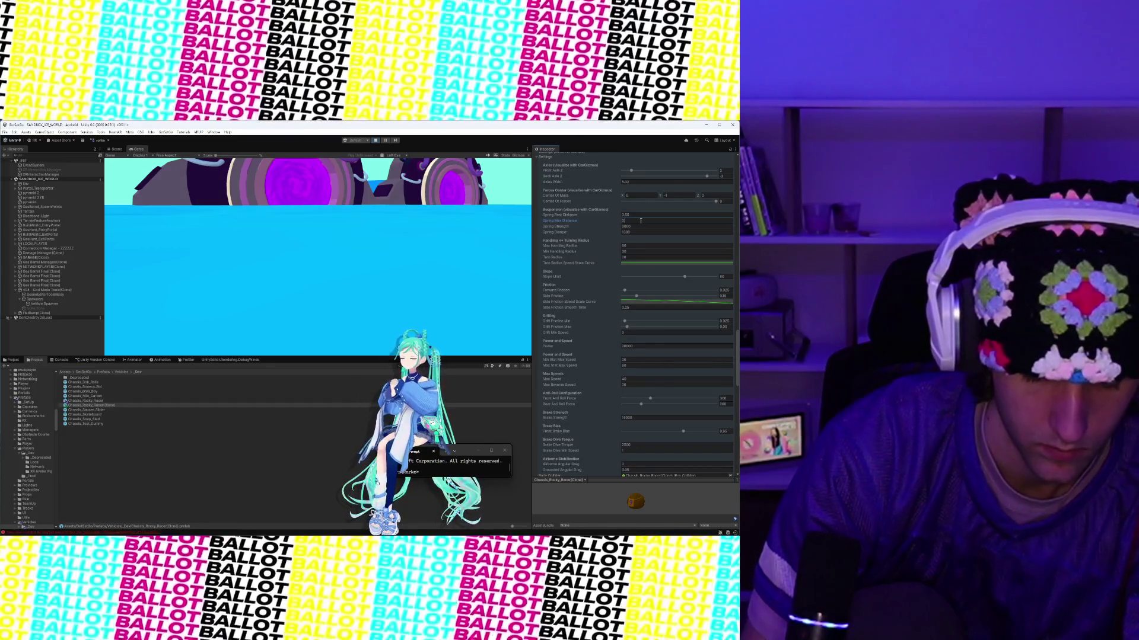
Step: Trim Spring Max Distance to 0.6 and scroll through the vehicle suspension and speed settings
{"action": "key", "text": "BackSpace"}
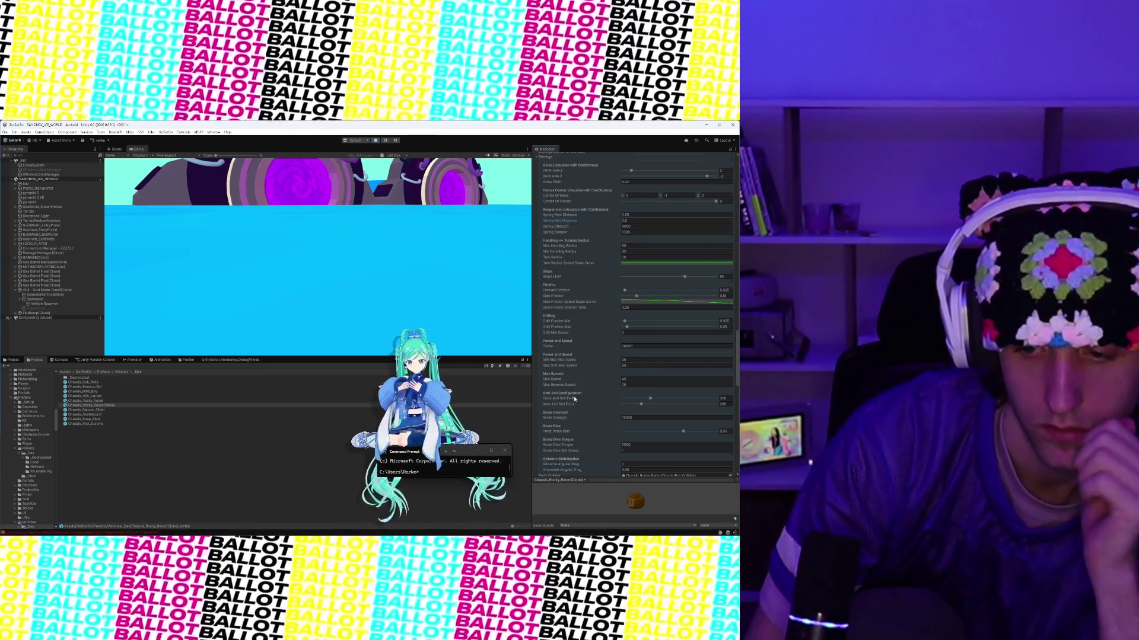
{"action": "scroll", "coordinate": [574, 400], "scroll_direction": "down", "scroll_amount": 8}
{"action": "scroll", "coordinate": [575, 394], "scroll_direction": "up", "scroll_amount": 3}
{"action": "scroll", "coordinate": [576, 389], "scroll_direction": "up", "scroll_amount": 5}
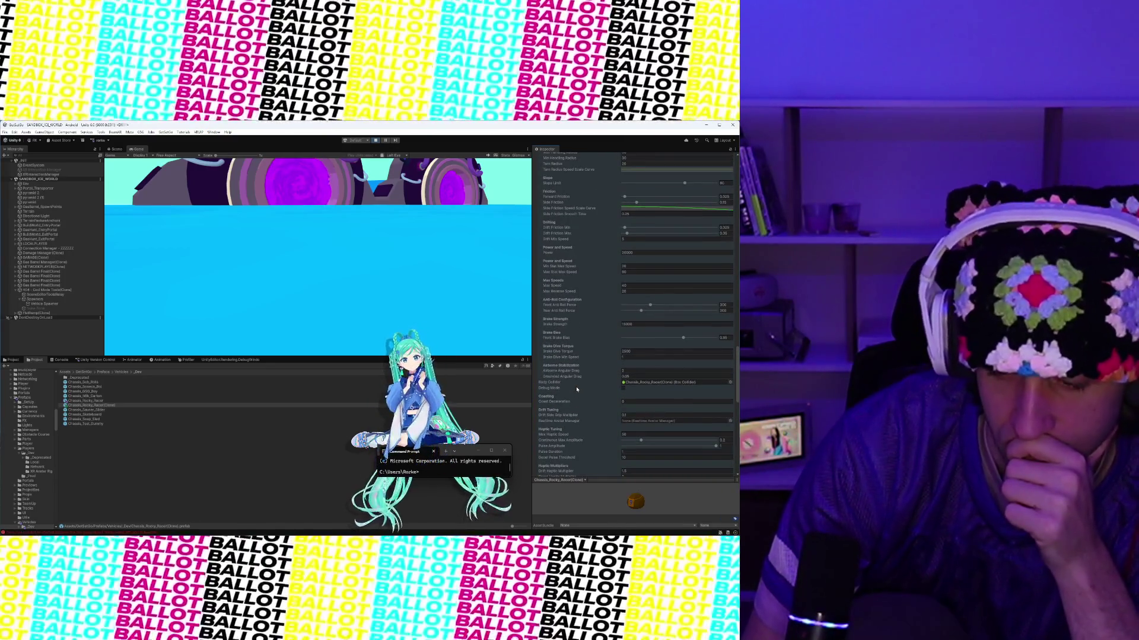
{"action": "scroll", "coordinate": [577, 389], "scroll_direction": "up", "scroll_amount": 10}
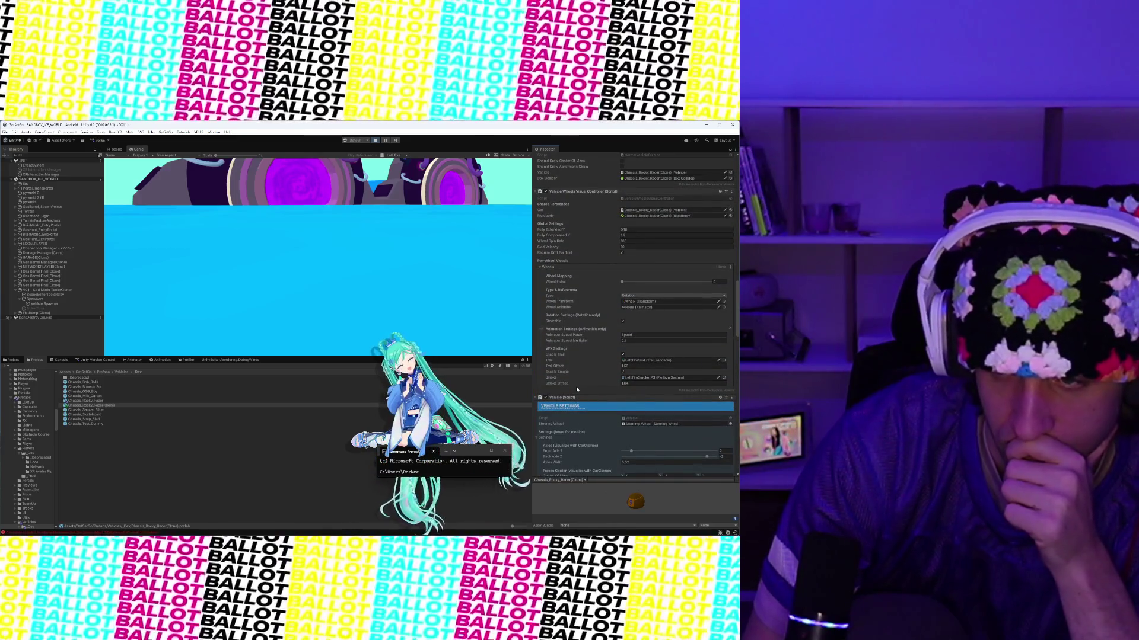
{"action": "scroll", "coordinate": [576, 389], "scroll_direction": "up", "scroll_amount": 15}
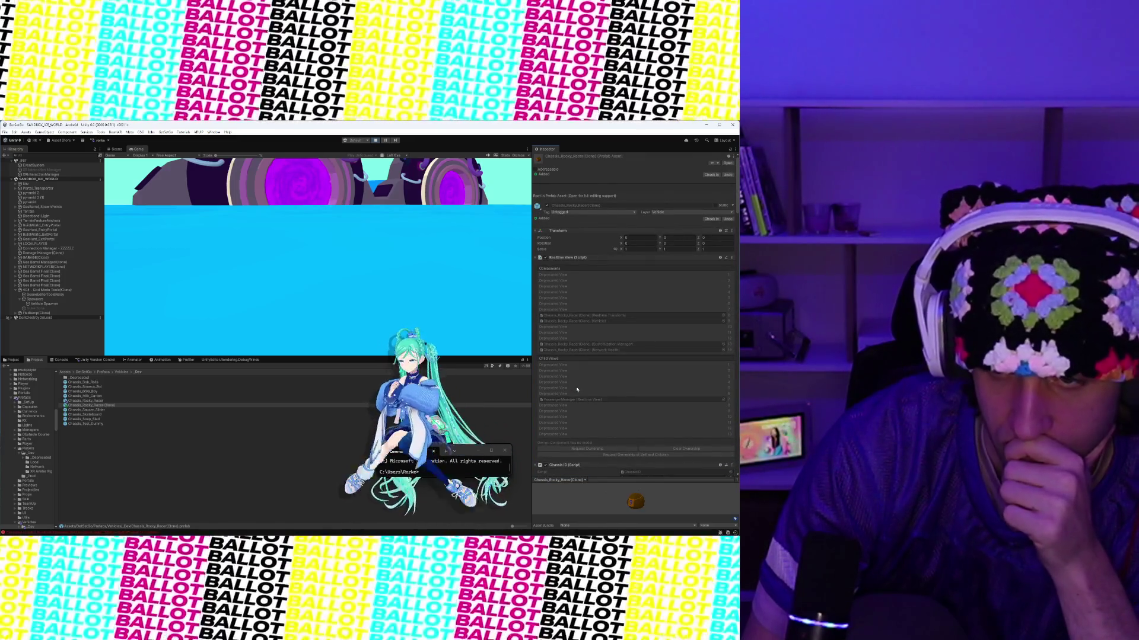
{"action": "scroll", "coordinate": [576, 389], "scroll_direction": "down", "scroll_amount": 2}
{"action": "scroll", "coordinate": [576, 389], "scroll_direction": "down", "scroll_amount": 15}
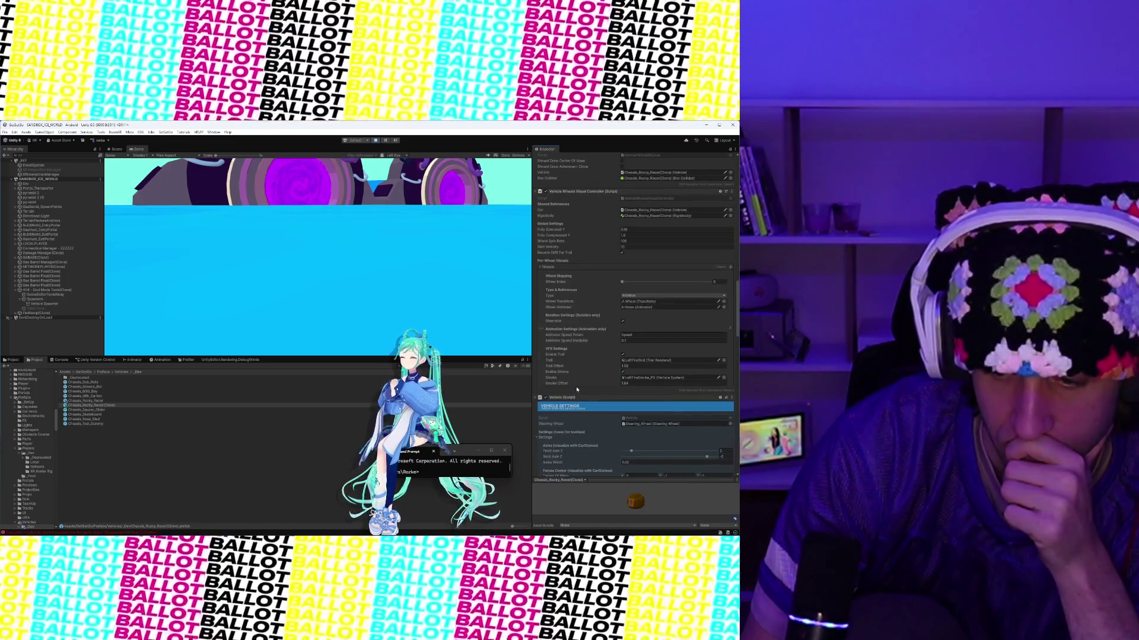
{"action": "scroll", "coordinate": [579, 388], "scroll_direction": "down", "scroll_amount": 1}
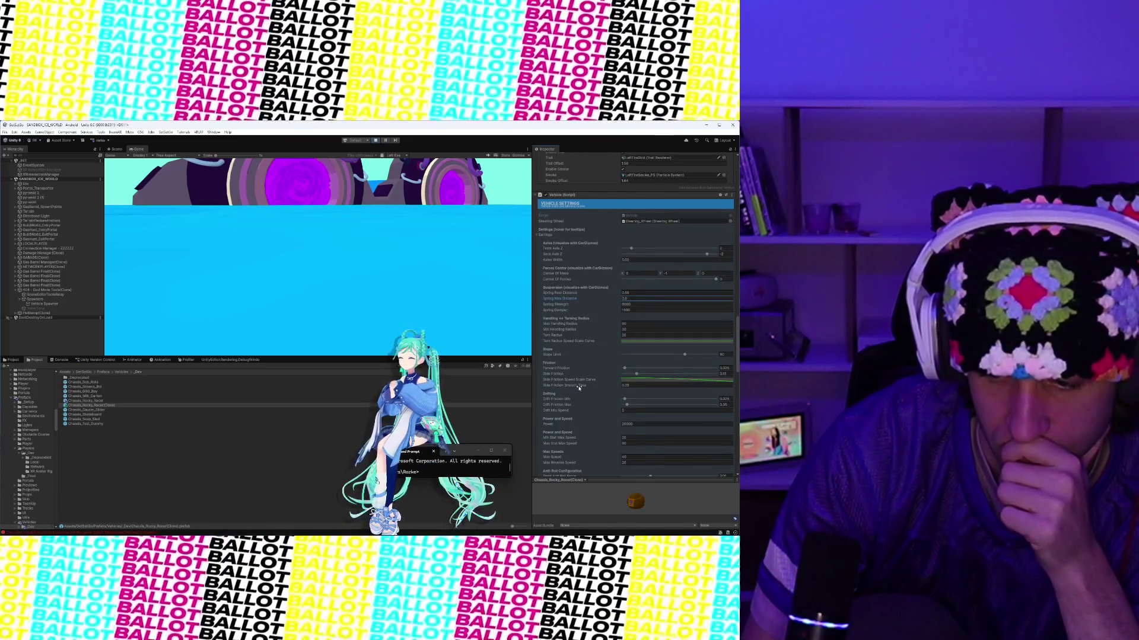
Step: Select Chassis_Rocky_Racer, then its (Clone), and scroll through the clone's Inspector components
{"action": "left_click", "coordinate": [71, 401]}
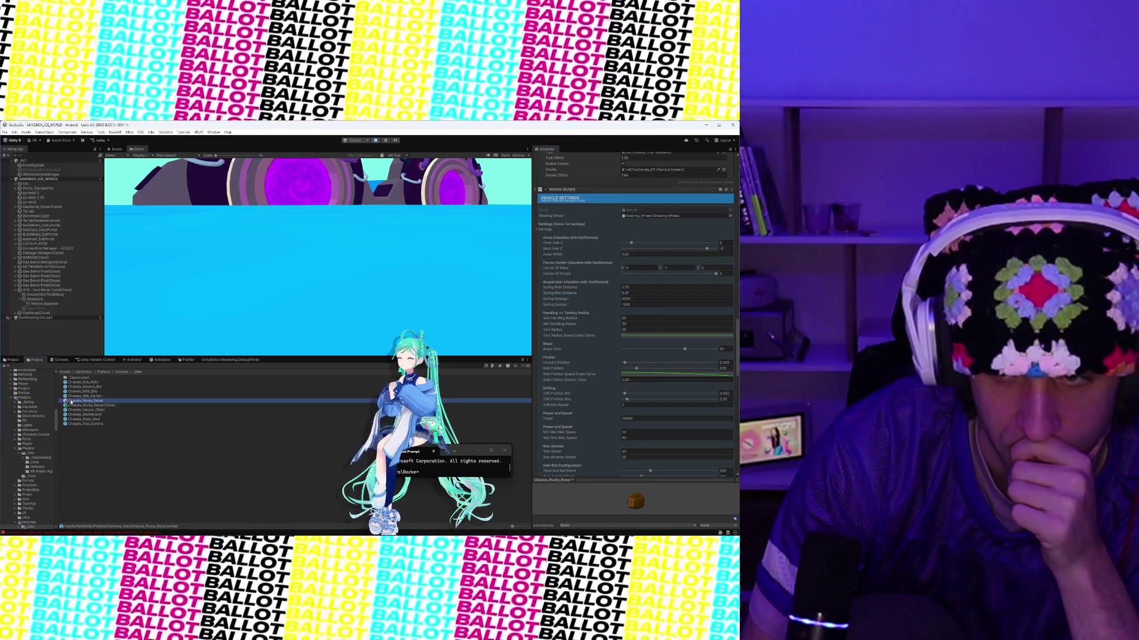
{"action": "left_click", "coordinate": [77, 406]}
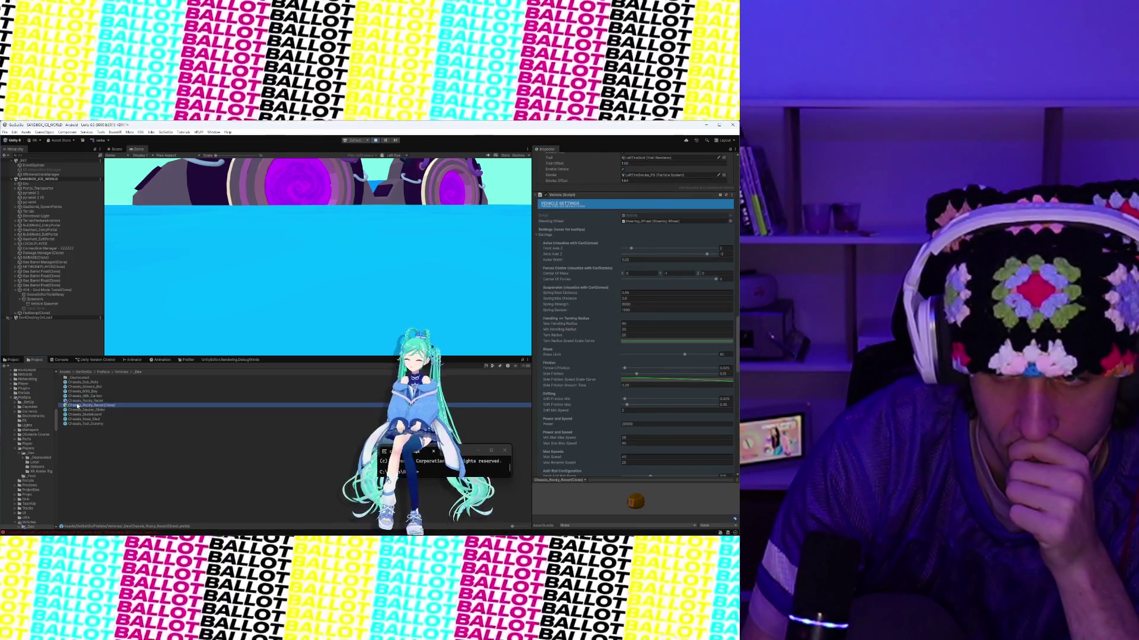
{"action": "scroll", "coordinate": [573, 366], "scroll_direction": "down", "scroll_amount": 15}
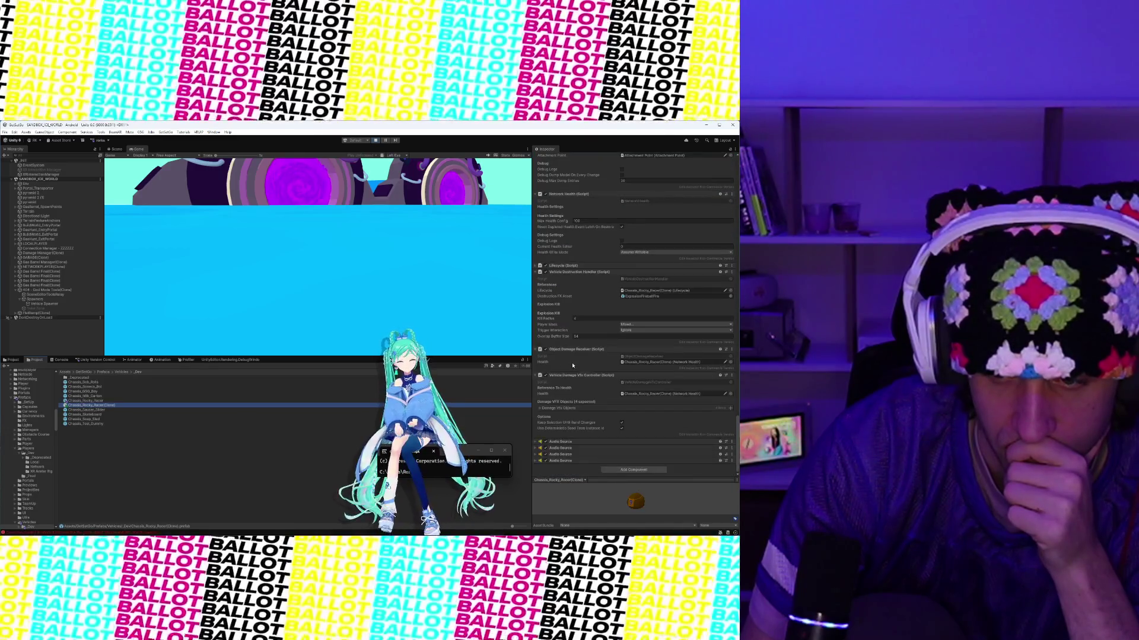
{"action": "scroll", "coordinate": [573, 366], "scroll_direction": "up", "scroll_amount": 10}
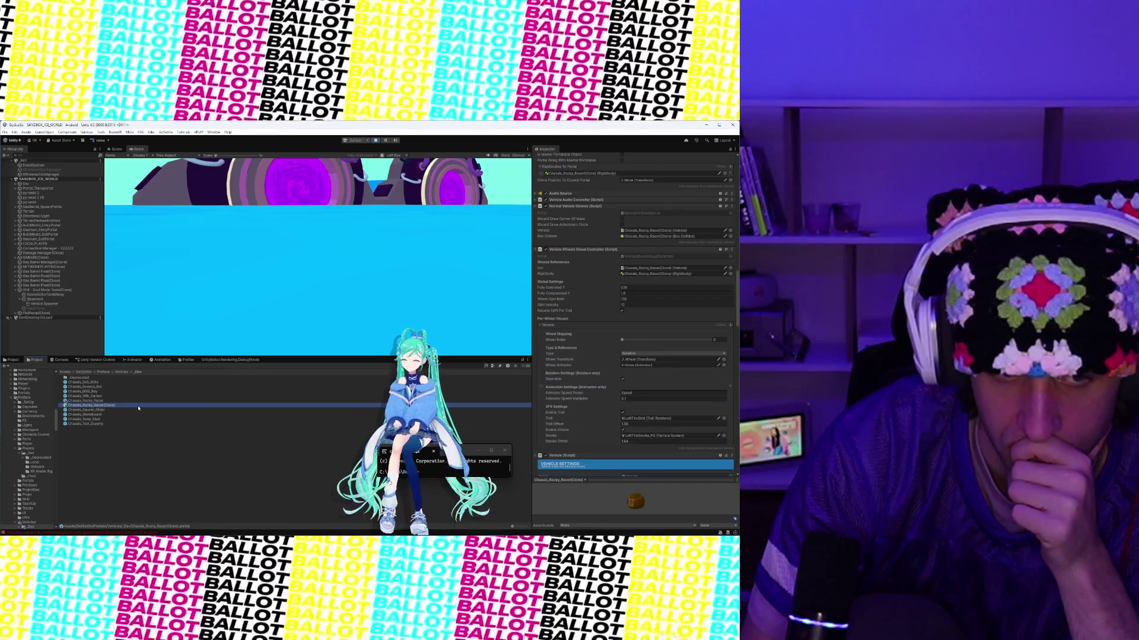
{"action": "double_click", "coordinate": [139, 408]}
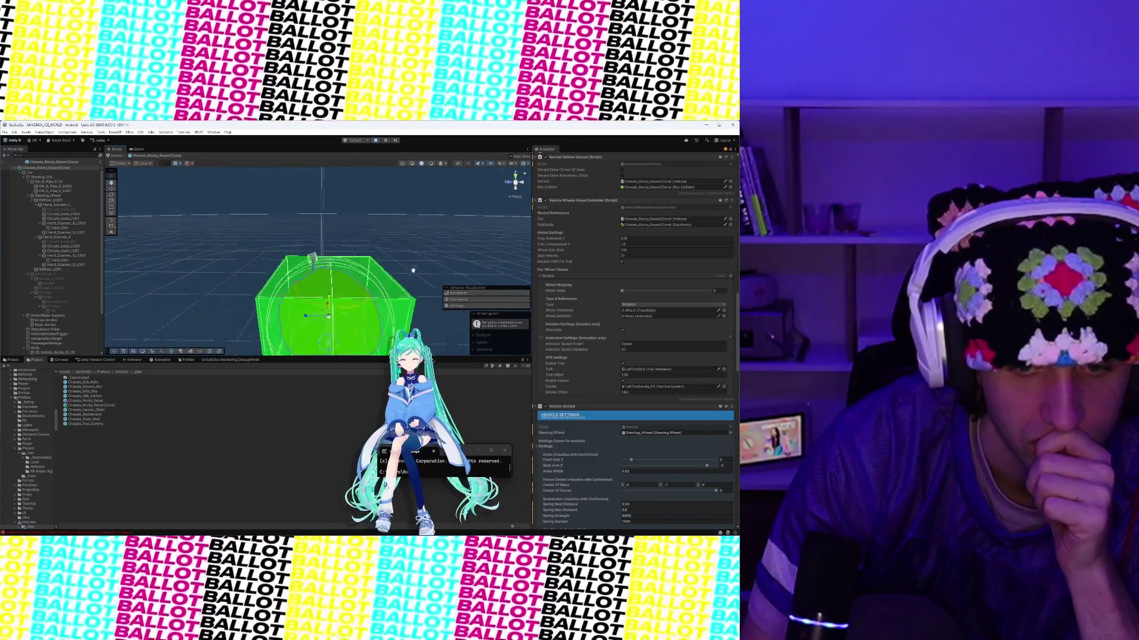
{"action": "left_click_drag", "start_coordinate": [413, 270], "coordinate": [418, 163]}
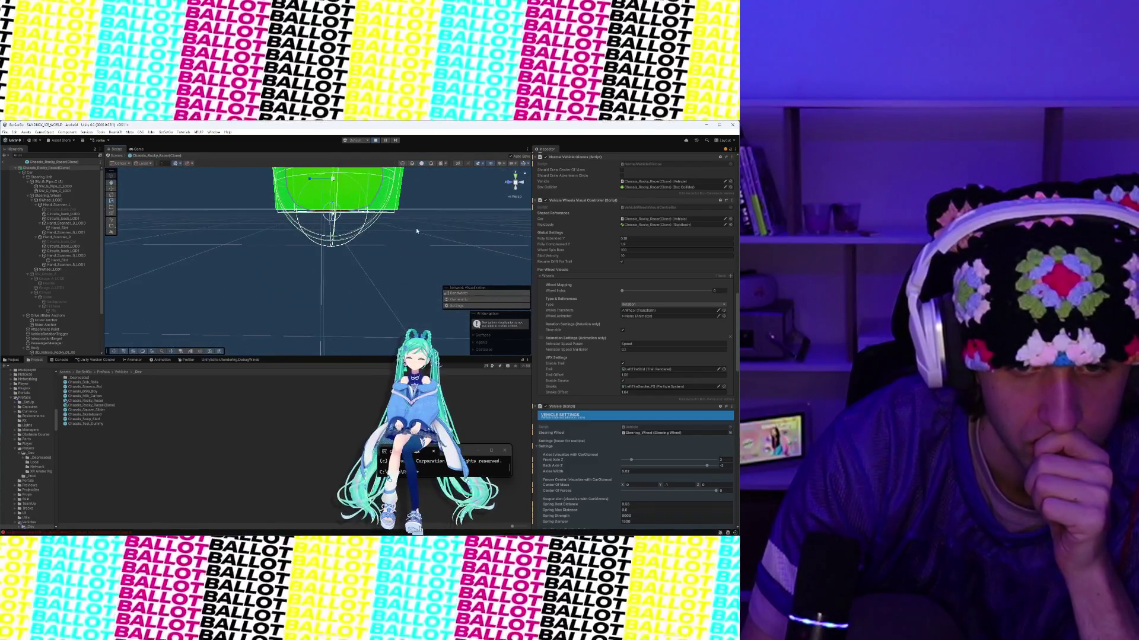
{"action": "mouse_move", "coordinate": [417, 231]}
{"action": "left_mouse_down"}
{"action": "mouse_move", "coordinate": [387, 251]}
{"action": "mouse_move", "coordinate": [366, 234]}
{"action": "left_mouse_up"}
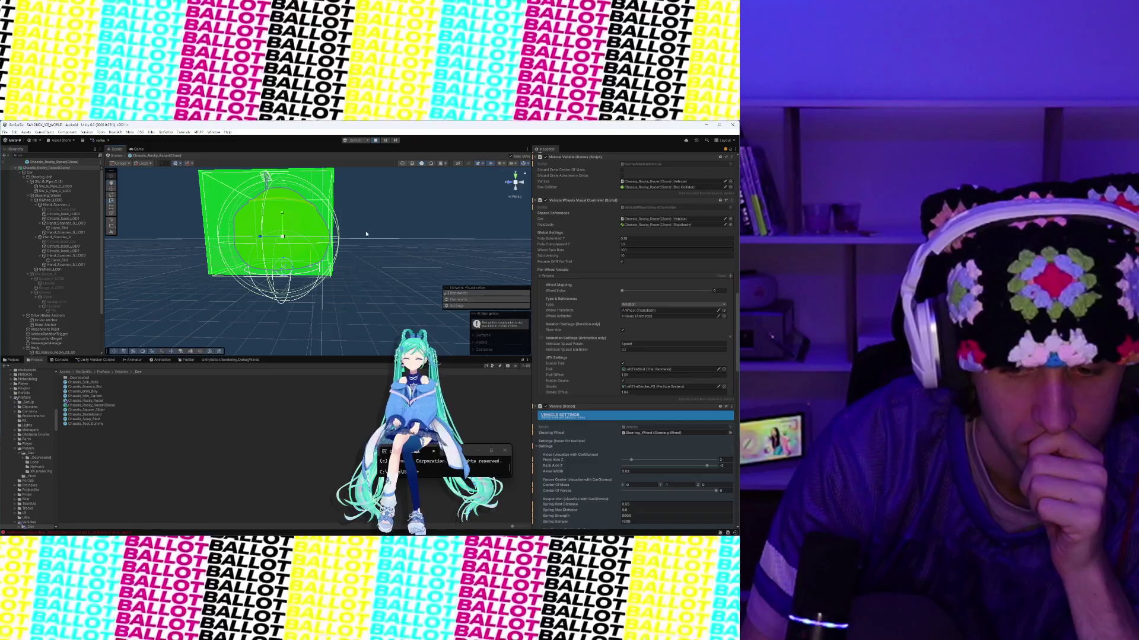
{"action": "left_click", "coordinate": [4, 164]}
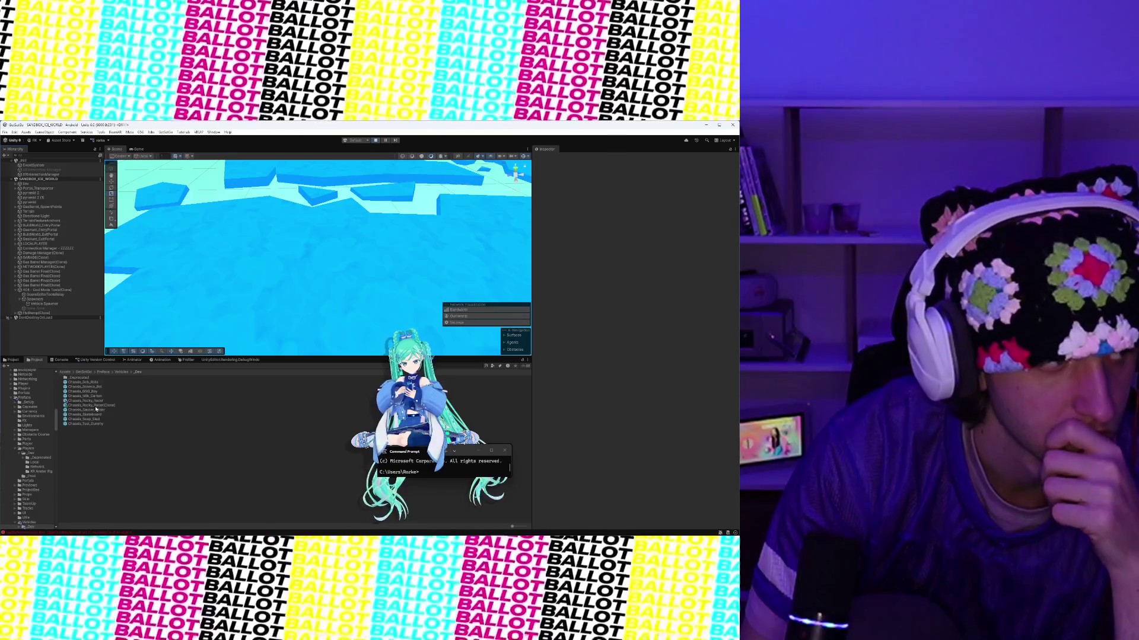
Step: Switch from the clone to the original Chassis_Rocky_Racer and scroll to its Vehicle (Script) settings
{"action": "left_click", "coordinate": [95, 406]}
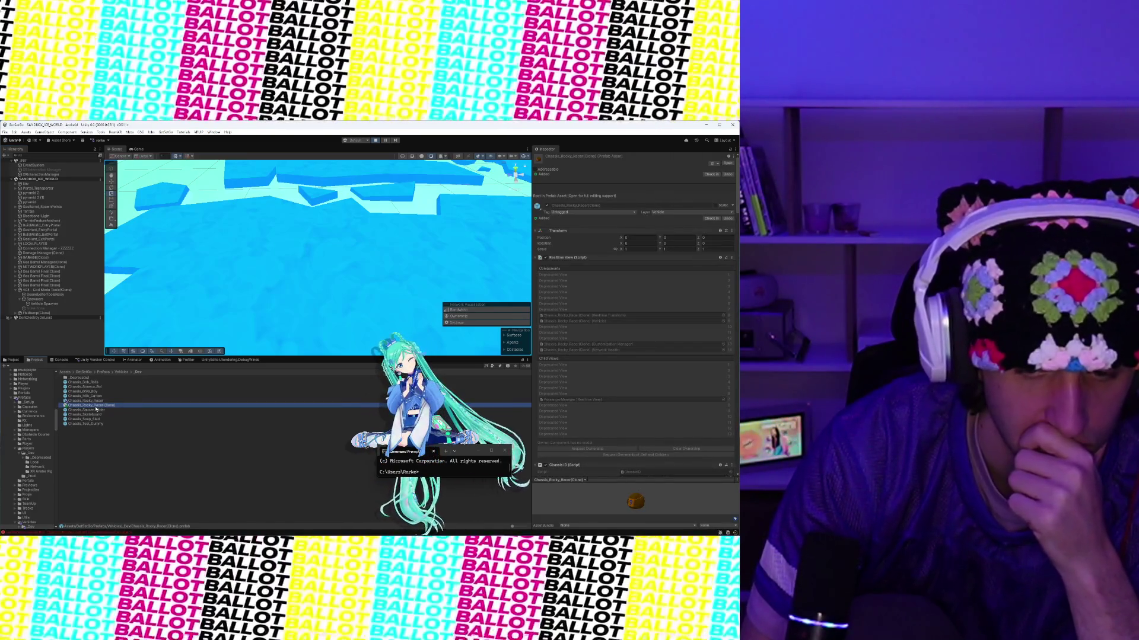
{"action": "left_click", "coordinate": [96, 401]}
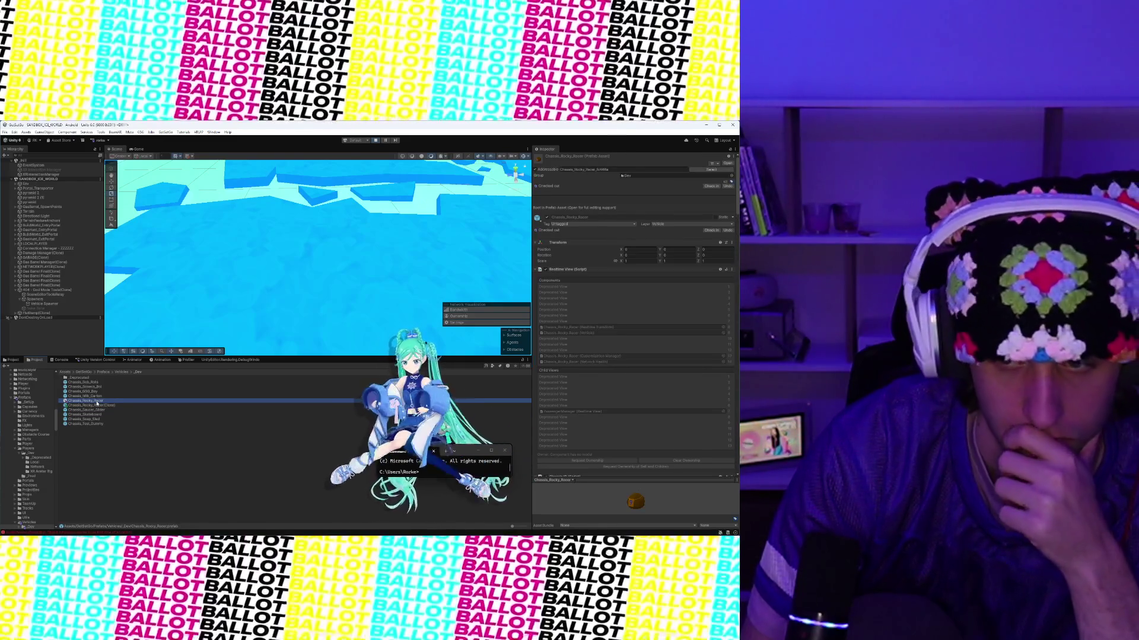
{"action": "scroll", "coordinate": [685, 380], "scroll_direction": "down", "scroll_amount": 10}
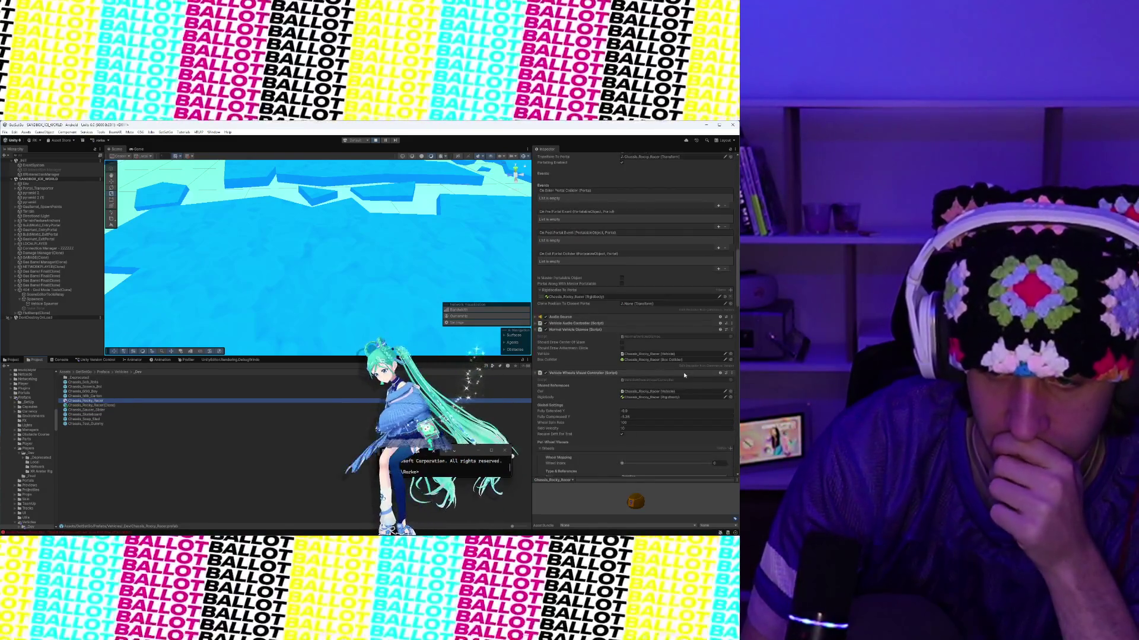
{"action": "left_click", "coordinate": [685, 376]}
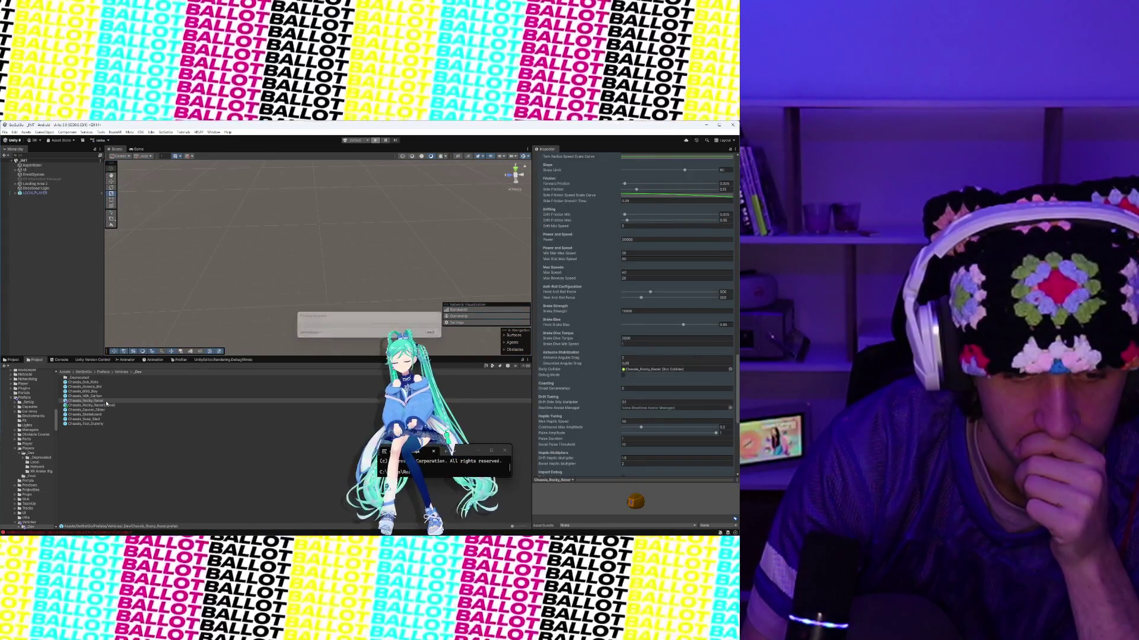
{"action": "right_click", "coordinate": [107, 402]}
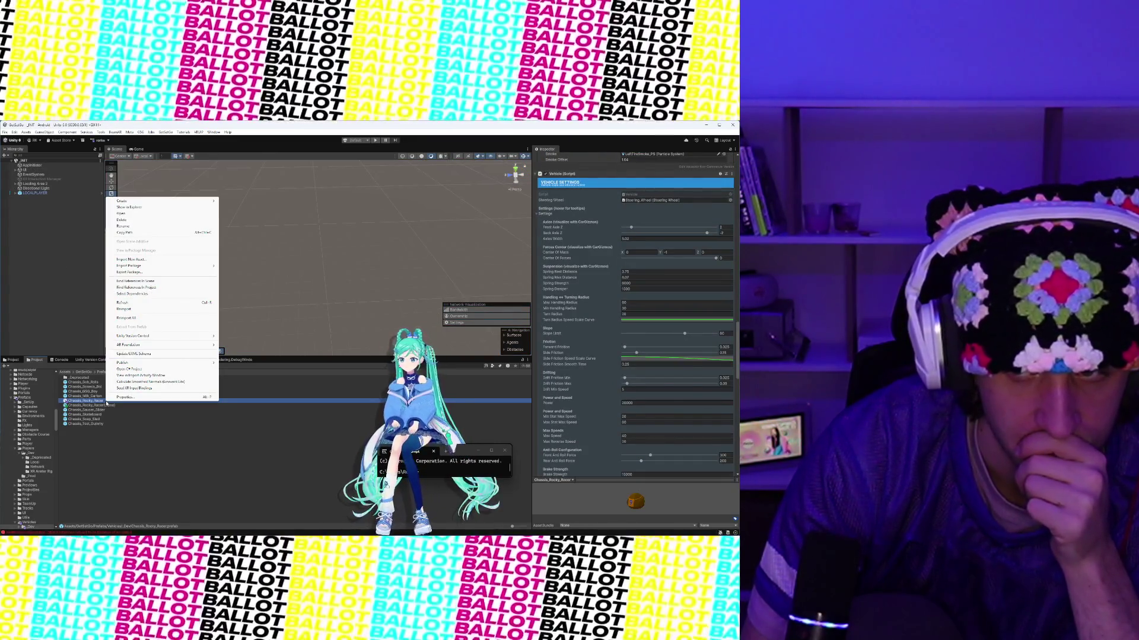
{"action": "left_click", "coordinate": [124, 226]}
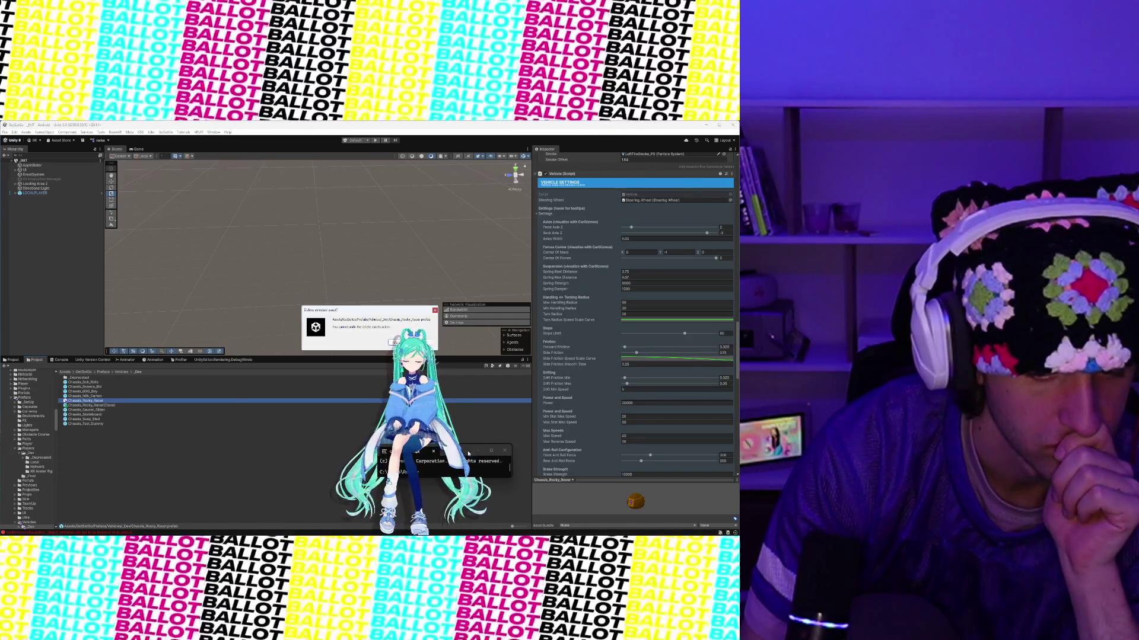
{"action": "left_click", "coordinate": [422, 342]}
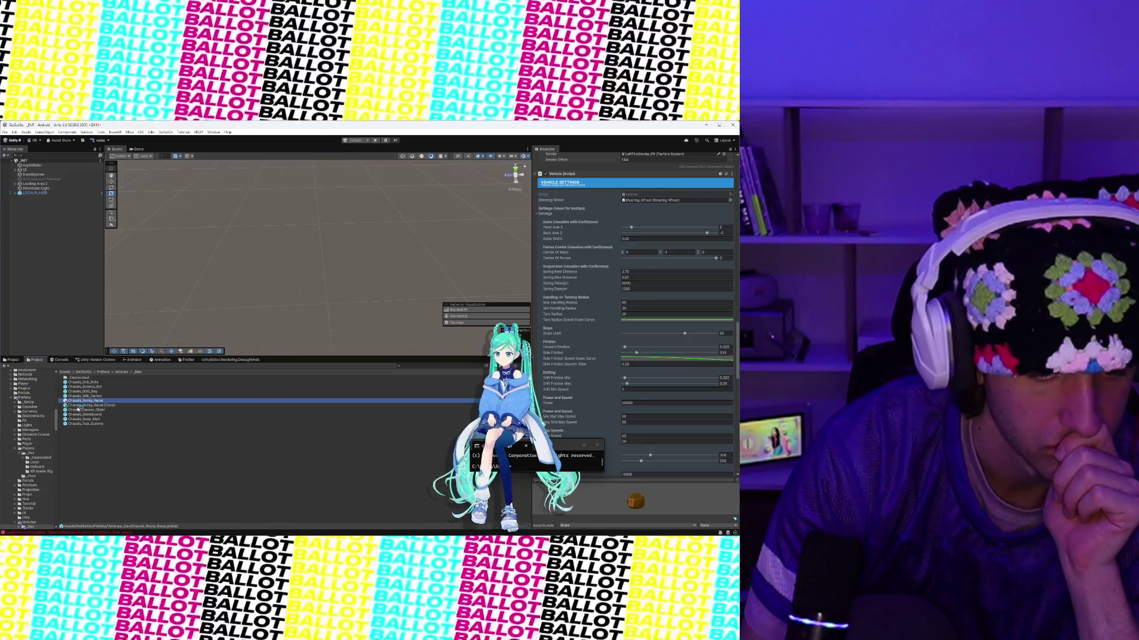
Step: Delete the original Chassis_Rocky_Racer prefab from the Project window
{"action": "right_click", "coordinate": [83, 405]}
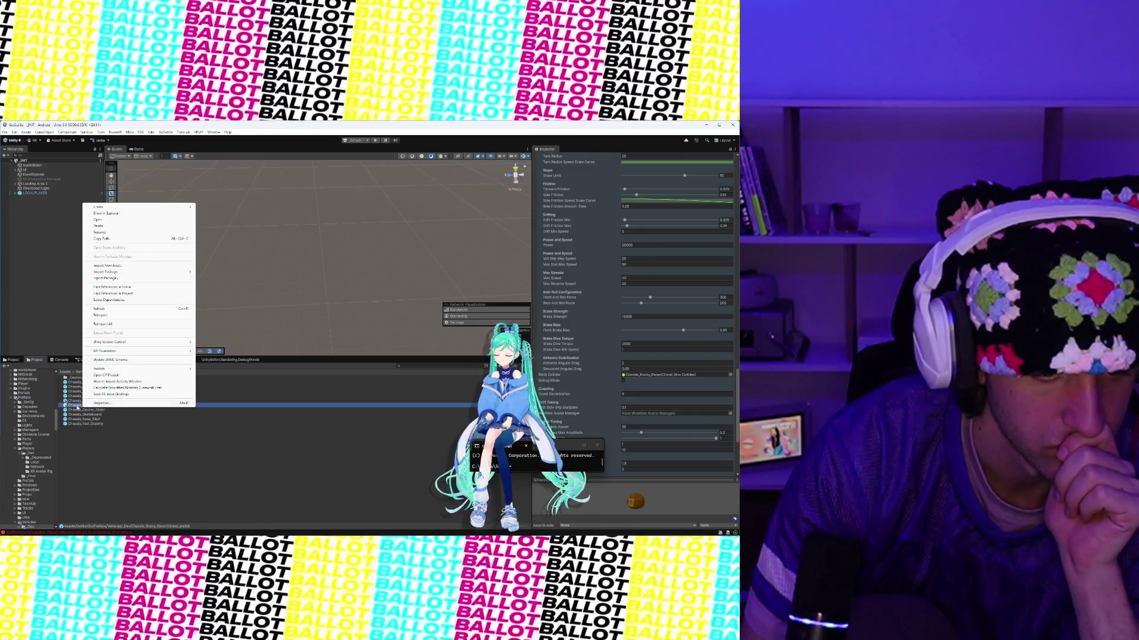
{"action": "left_click", "coordinate": [78, 408]}
{"action": "right_click", "coordinate": [79, 406]}
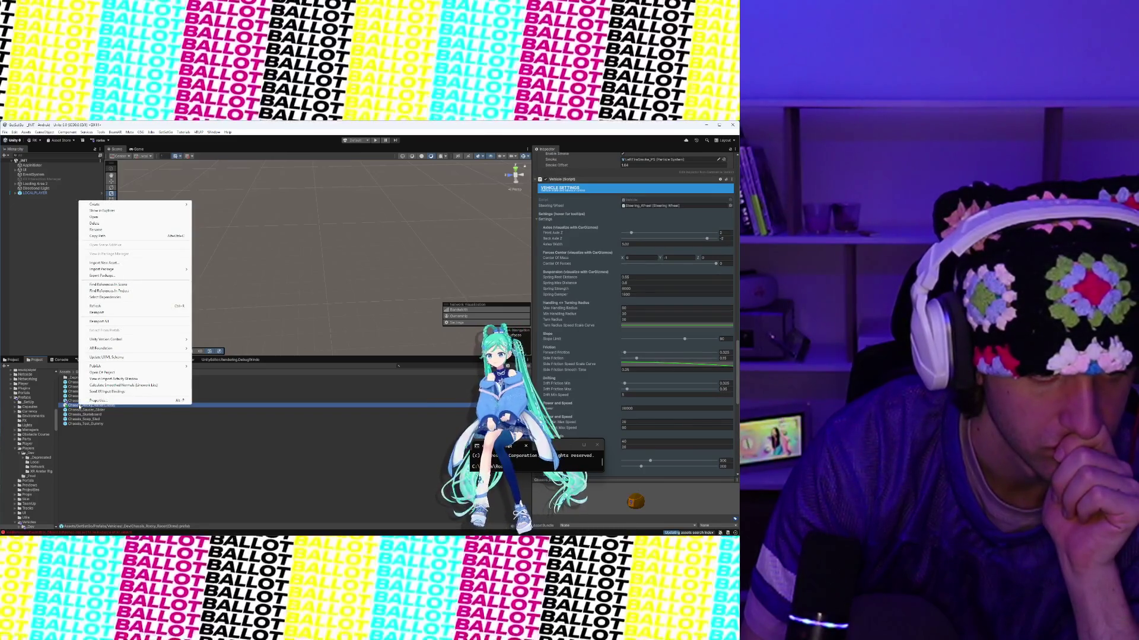
{"action": "left_click", "coordinate": [82, 403]}
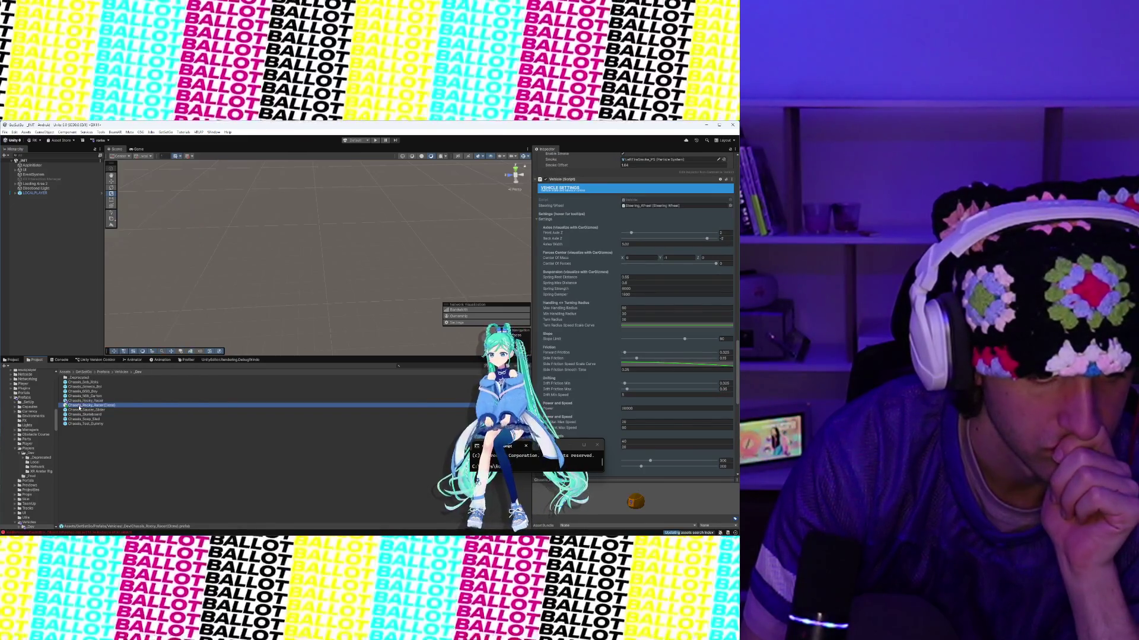
{"action": "left_click", "coordinate": [83, 401]}
{"action": "right_click", "coordinate": [83, 403]}
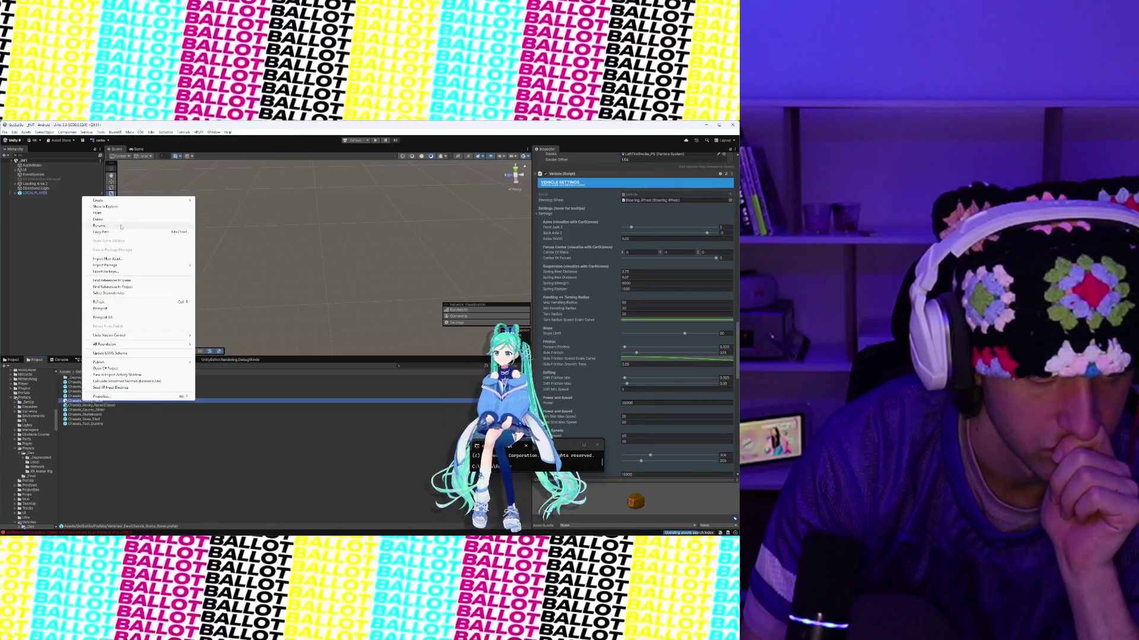
{"action": "left_click", "coordinate": [266, 377]}
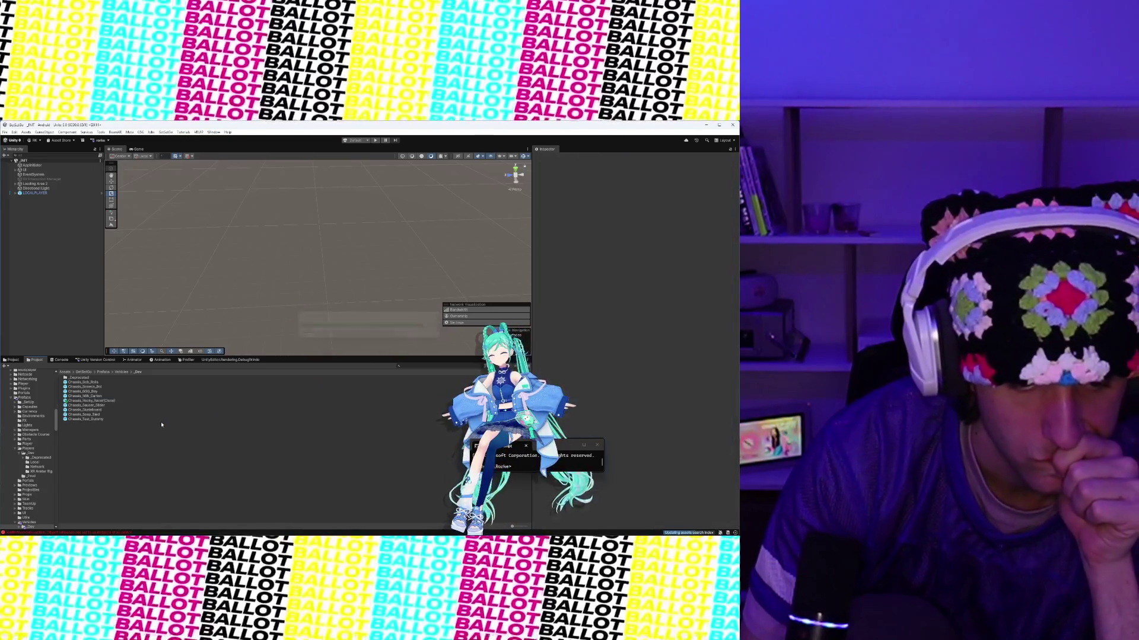
{"action": "left_click", "coordinate": [121, 402]}
Step: Begin renaming the Chassis_Rocky_Racer(Clone) prefab
{"action": "right_click", "coordinate": [121, 403]}
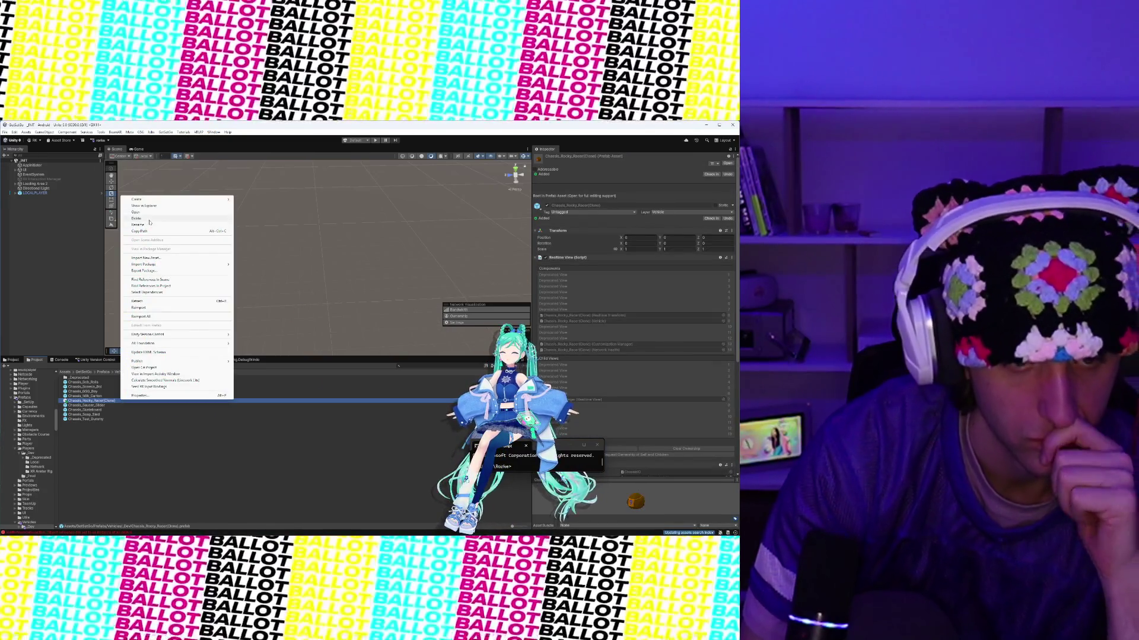
{"action": "left_click", "coordinate": [149, 224]}
{"action": "left_click", "coordinate": [134, 401]}
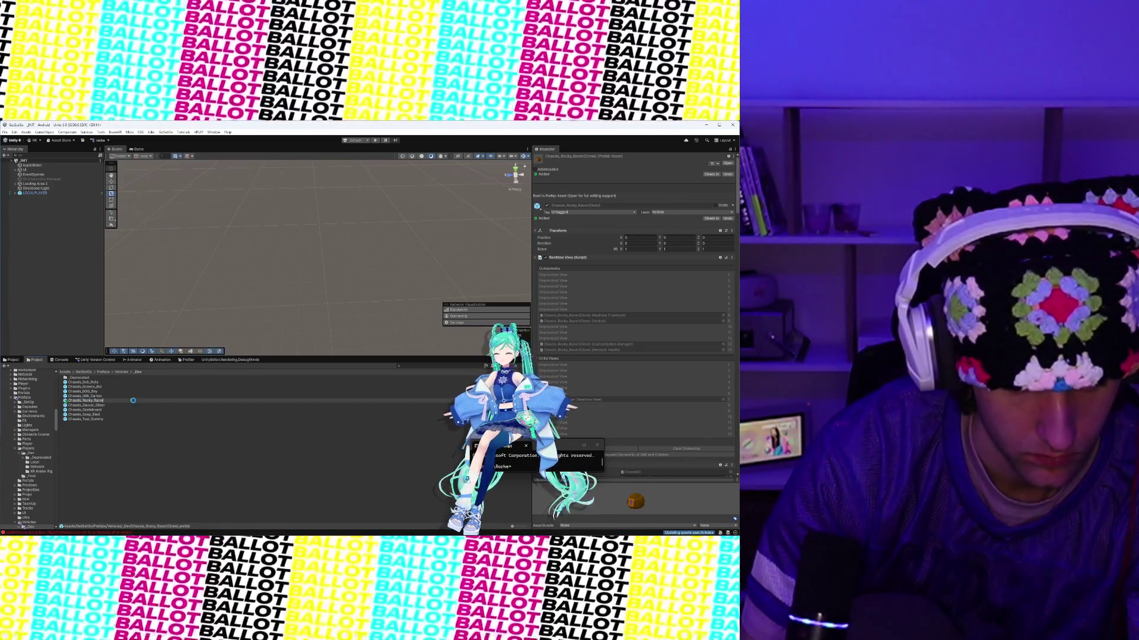
Step: Confirm the name Chassis_Rocky_Racer, mark the prefab Addressable, and assign it to the Dev group
{"action": "key", "text": "Return"}
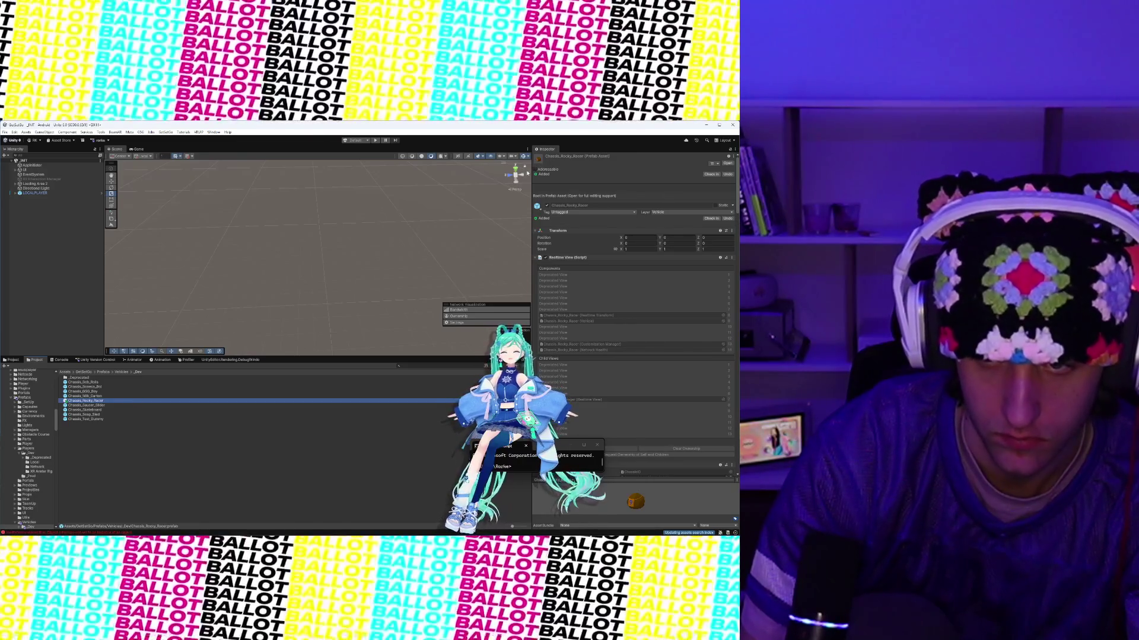
{"action": "left_click", "coordinate": [534, 170]}
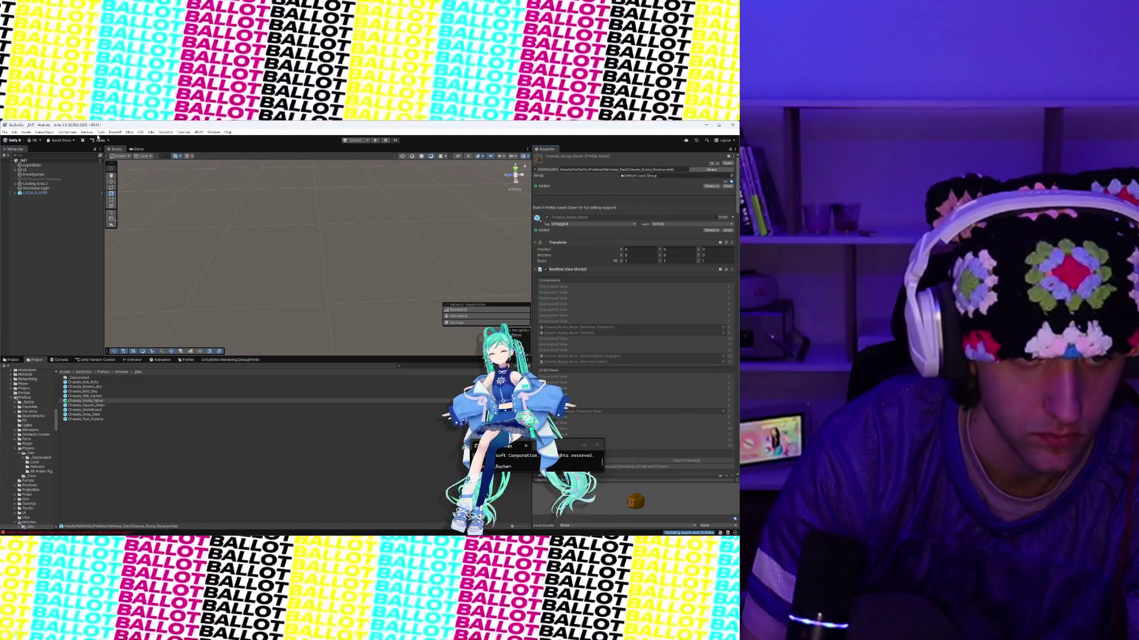
{"action": "left_click", "coordinate": [99, 132]}
{"action": "left_click", "coordinate": [134, 325]}
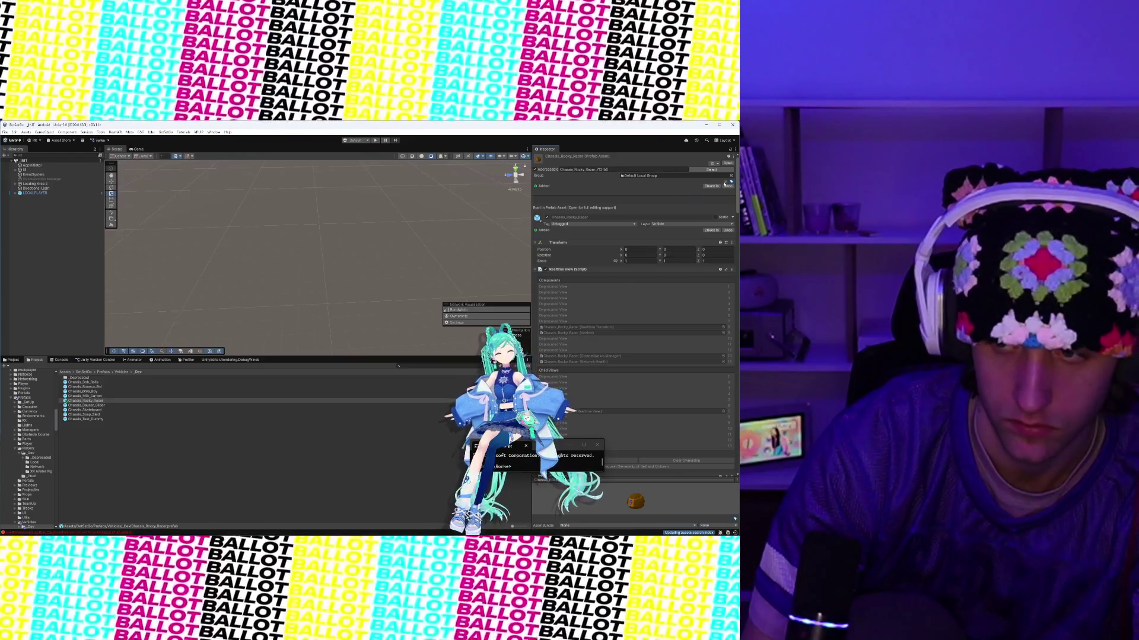
{"action": "left_click", "coordinate": [646, 176]}
{"action": "left_click", "coordinate": [599, 220]}
{"action": "scroll", "coordinate": [682, 347], "scroll_direction": "down", "scroll_amount": 10}
{"action": "scroll", "coordinate": [682, 347], "scroll_direction": "down", "scroll_amount": 10}
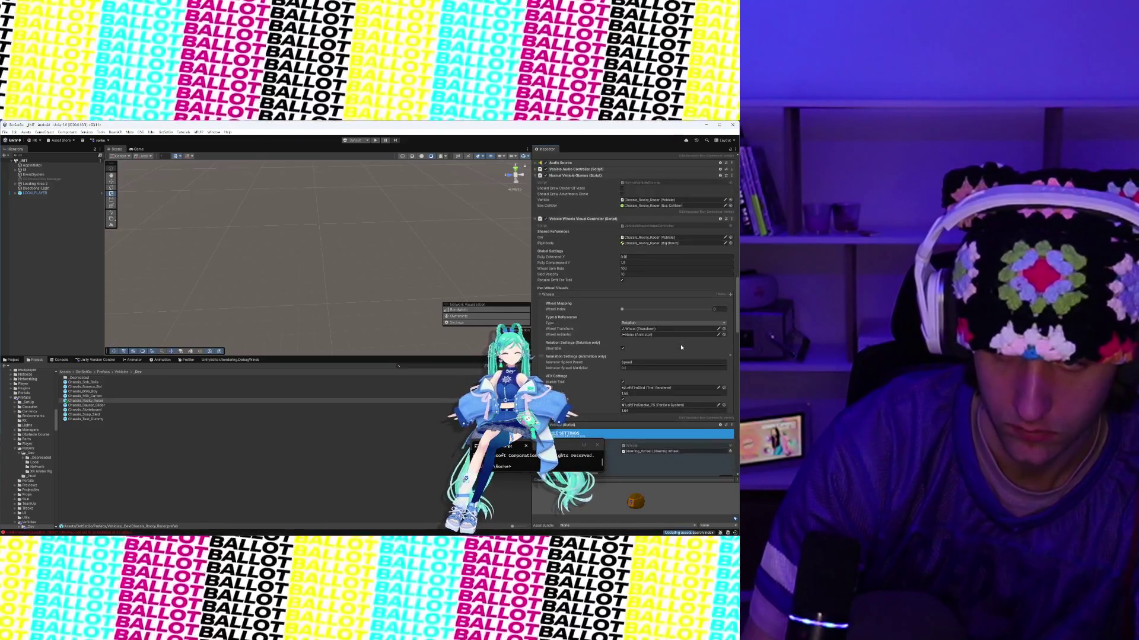
{"action": "scroll", "coordinate": [680, 343], "scroll_direction": "down", "scroll_amount": 5}
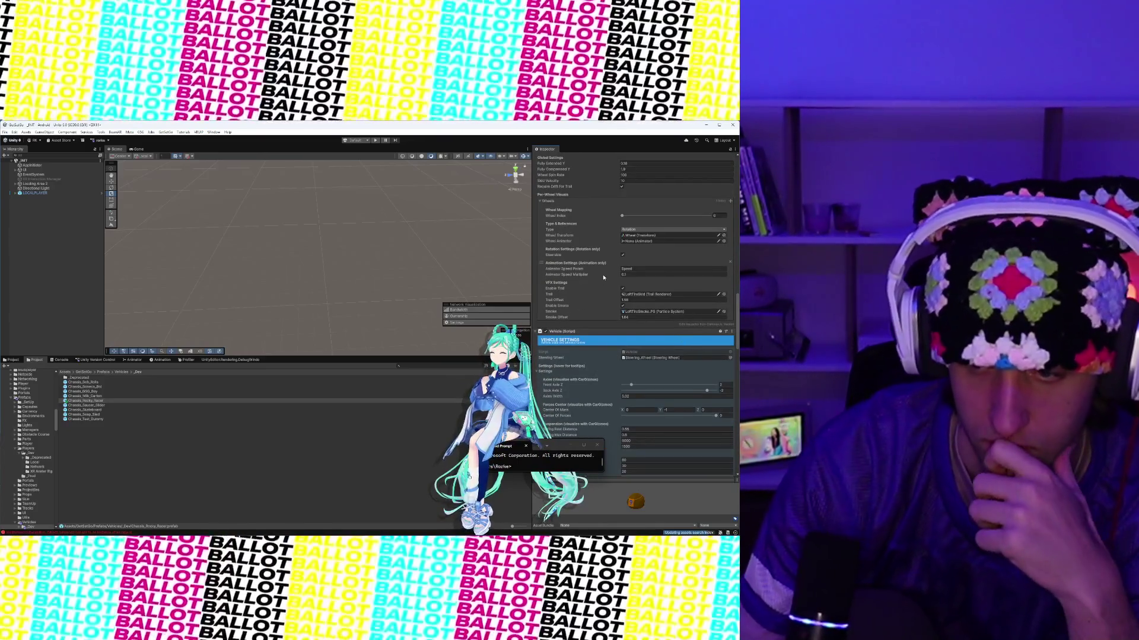
{"action": "scroll", "coordinate": [617, 320], "scroll_direction": "down", "scroll_amount": 15}
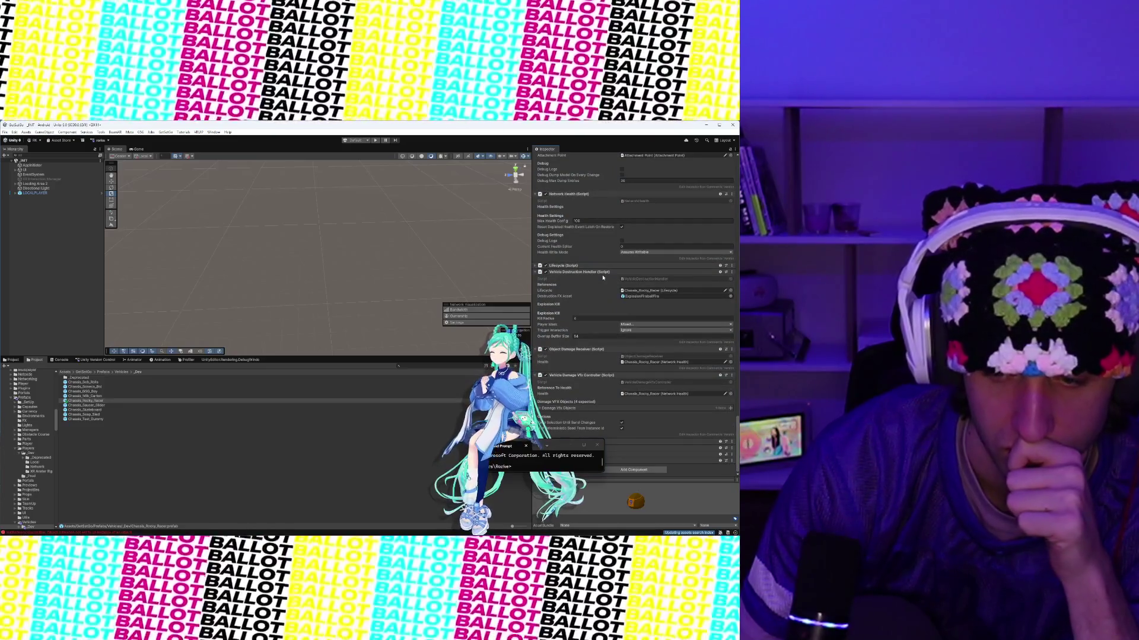
{"action": "mouse_move", "coordinate": [456, 535]}
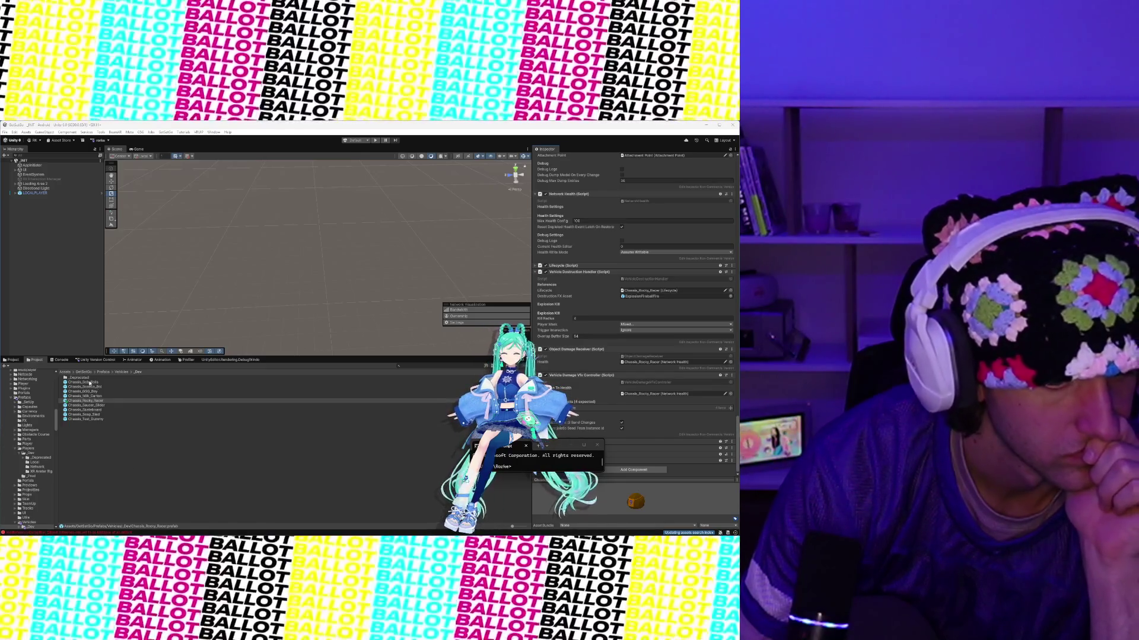
Step: Open Chassis_Rocky_Racer, select LeftTireSkid, hide Gizmos, and bring up its Trail Renderer Color gradient
{"action": "left_click", "coordinate": [99, 401]}
{"action": "double_click", "coordinate": [99, 402]}
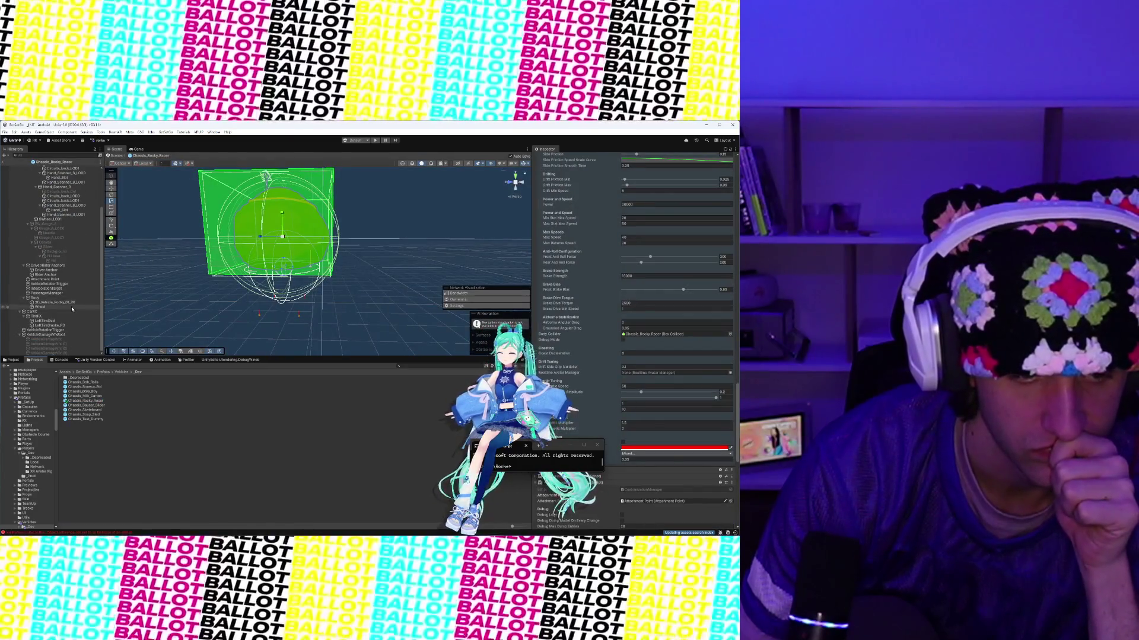
{"action": "left_click", "coordinate": [66, 321]}
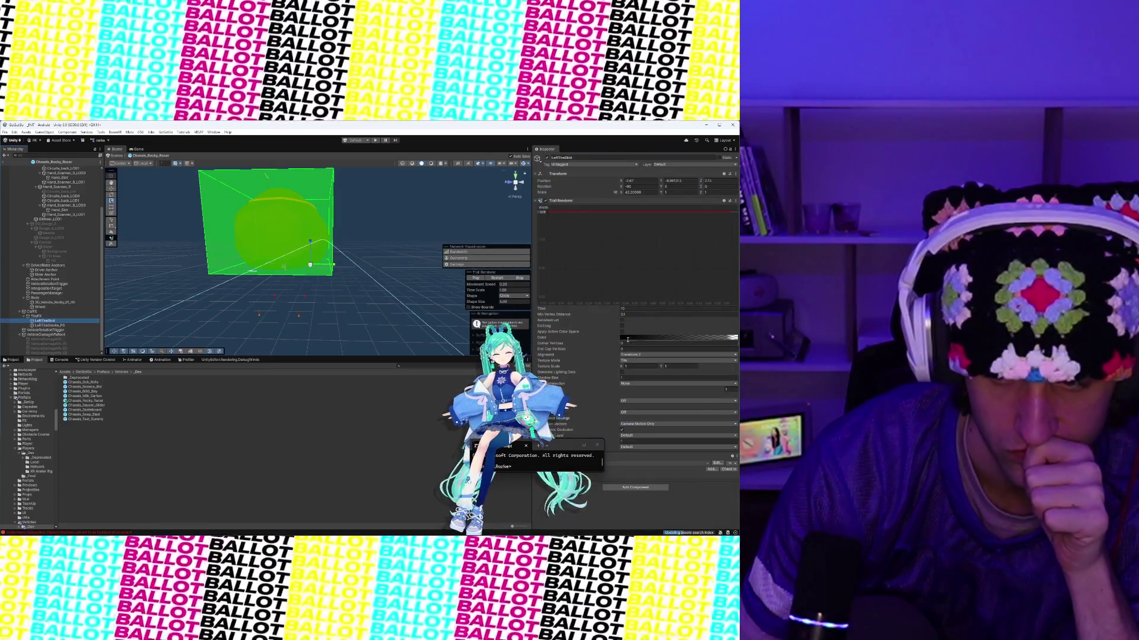
{"action": "left_click", "coordinate": [524, 164]}
{"action": "left_click", "coordinate": [626, 338]}
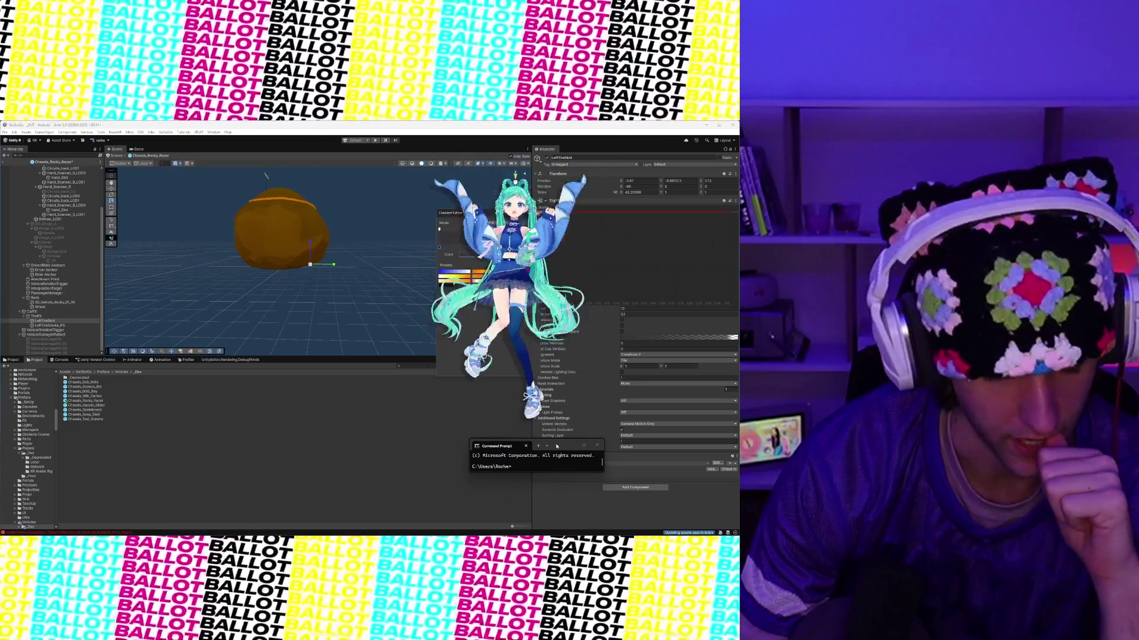
Step: Set the LeftTireSkid Trail Renderer Color gradient to orange in the Gradient Editor
{"action": "left_click_drag", "start_coordinate": [558, 445], "coordinate": [367, 443]}
{"action": "left_click", "coordinate": [625, 339]}
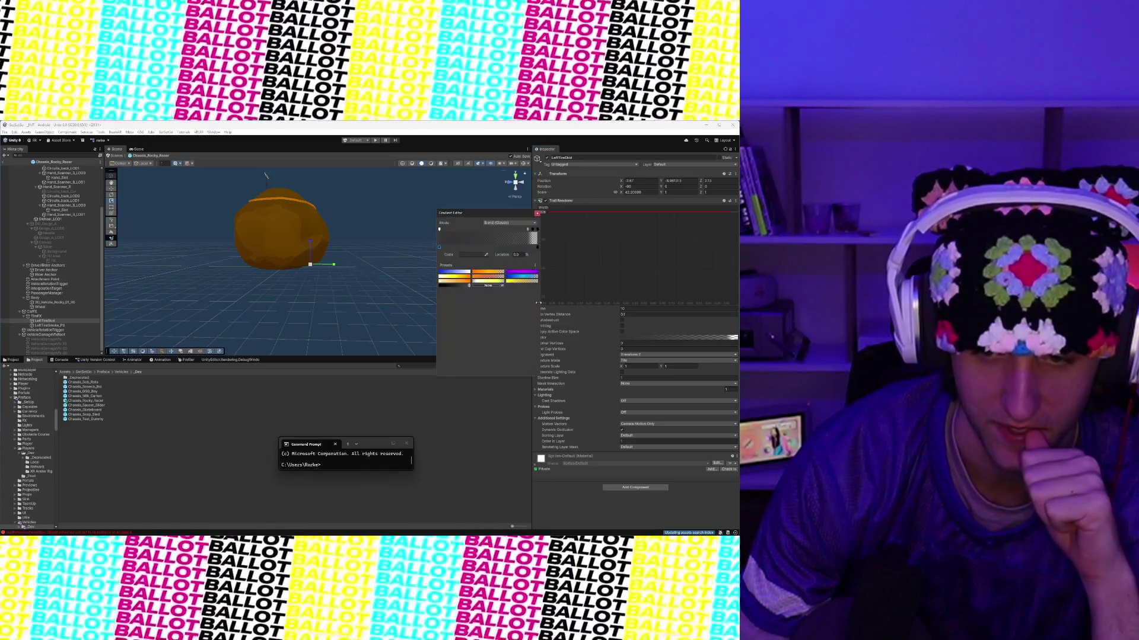
{"action": "left_click", "coordinate": [282, 237]}
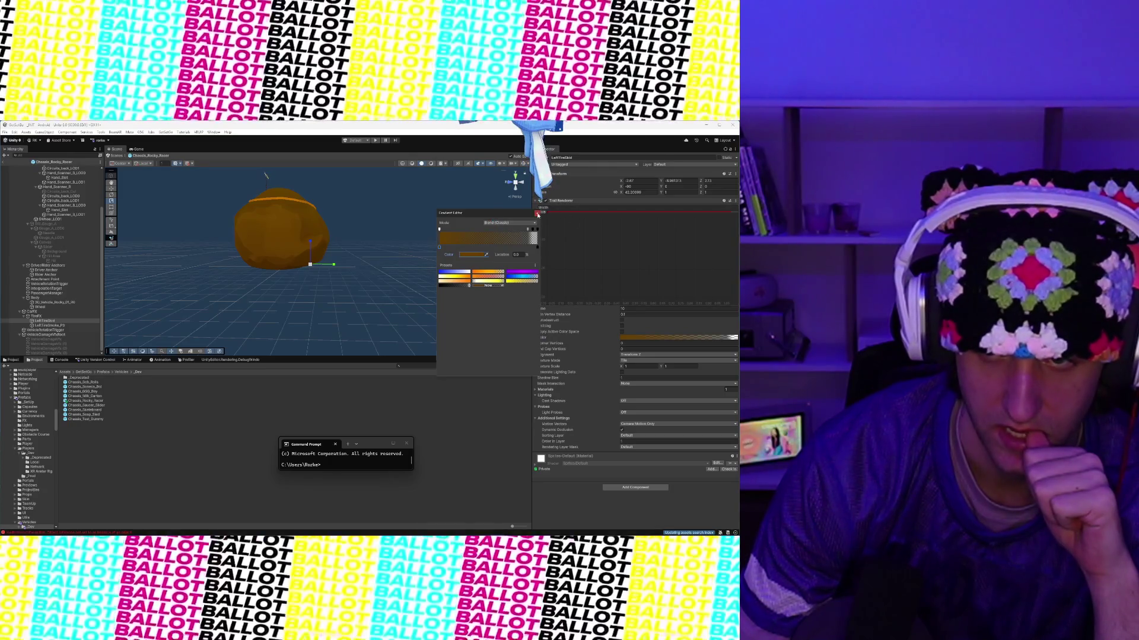
{"action": "left_click", "coordinate": [537, 214]}
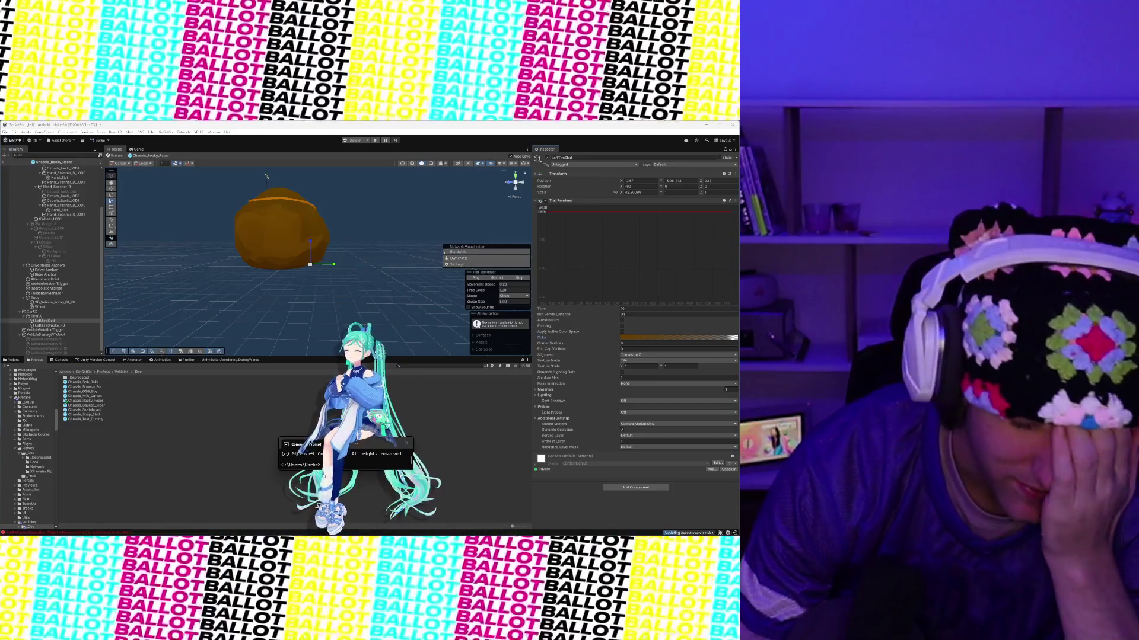
{"action": "scroll", "coordinate": [259, 241], "scroll_direction": "up", "scroll_amount": 5}
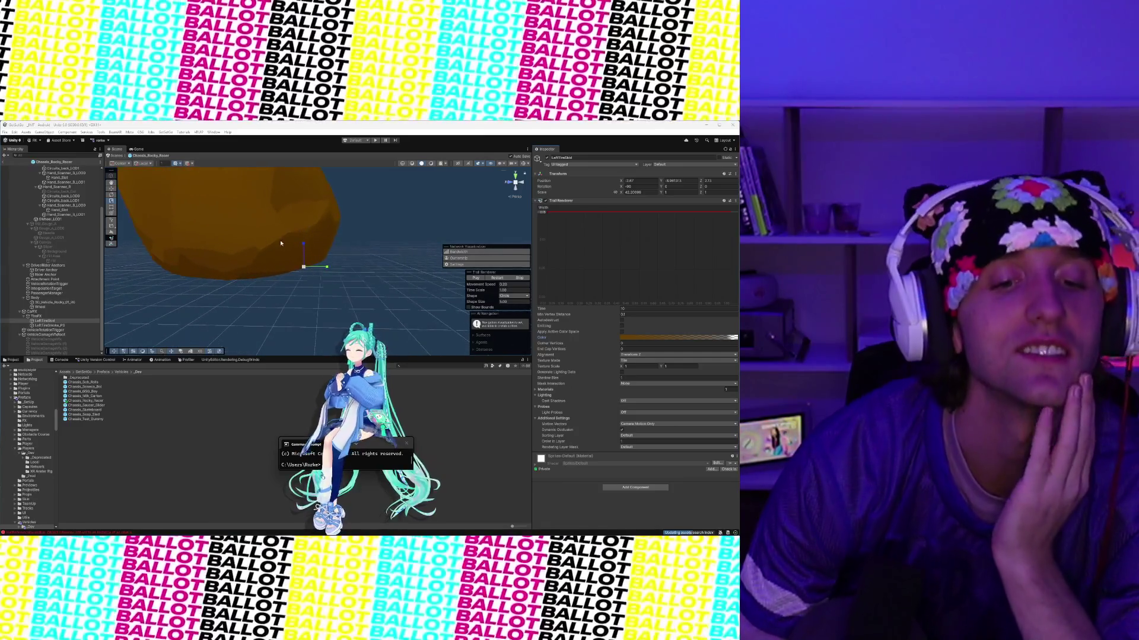
{"action": "mouse_move", "coordinate": [270, 238]}
{"action": "left_mouse_down"}
{"action": "mouse_move", "coordinate": [309, 250]}
{"action": "mouse_move", "coordinate": [272, 275]}
{"action": "mouse_move", "coordinate": [379, 273]}
{"action": "mouse_move", "coordinate": [201, 271]}
{"action": "left_mouse_up"}
{"action": "scroll", "coordinate": [309, 249], "scroll_direction": "down", "scroll_amount": 5}
{"action": "scroll", "coordinate": [296, 283], "scroll_direction": "up", "scroll_amount": 3}
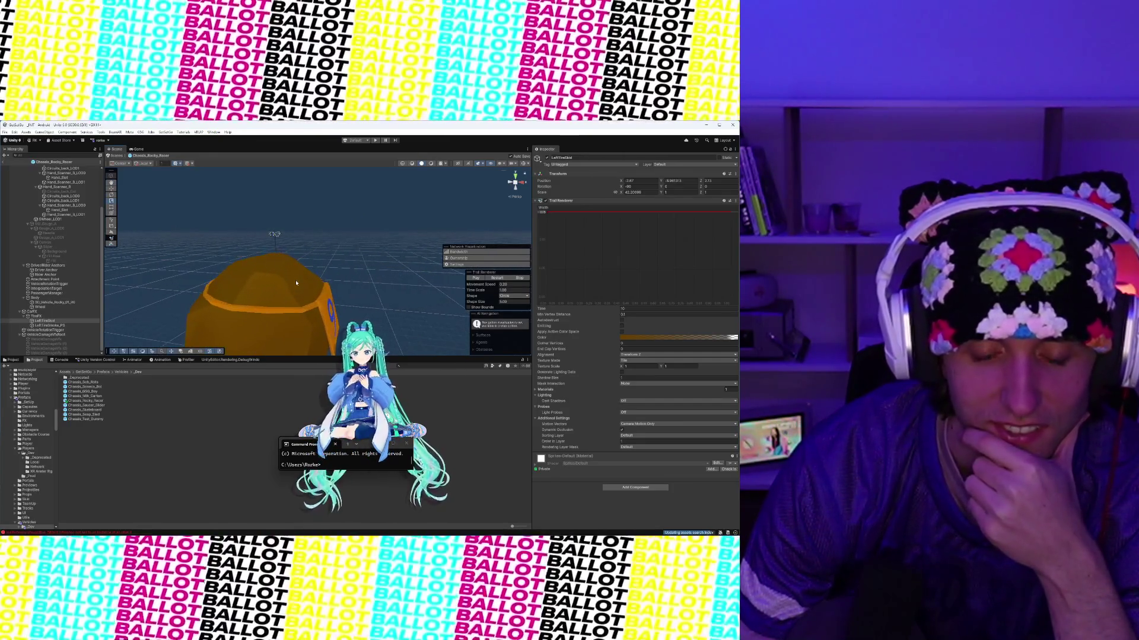
{"action": "scroll", "coordinate": [296, 282], "scroll_direction": "down", "scroll_amount": 4}
{"action": "scroll", "coordinate": [296, 283], "scroll_direction": "up", "scroll_amount": 2}
{"action": "mouse_move", "coordinate": [296, 282]}
{"action": "left_mouse_down"}
{"action": "mouse_move", "coordinate": [308, 282]}
{"action": "mouse_move", "coordinate": [285, 251]}
{"action": "mouse_move", "coordinate": [278, 258]}
{"action": "left_mouse_up"}
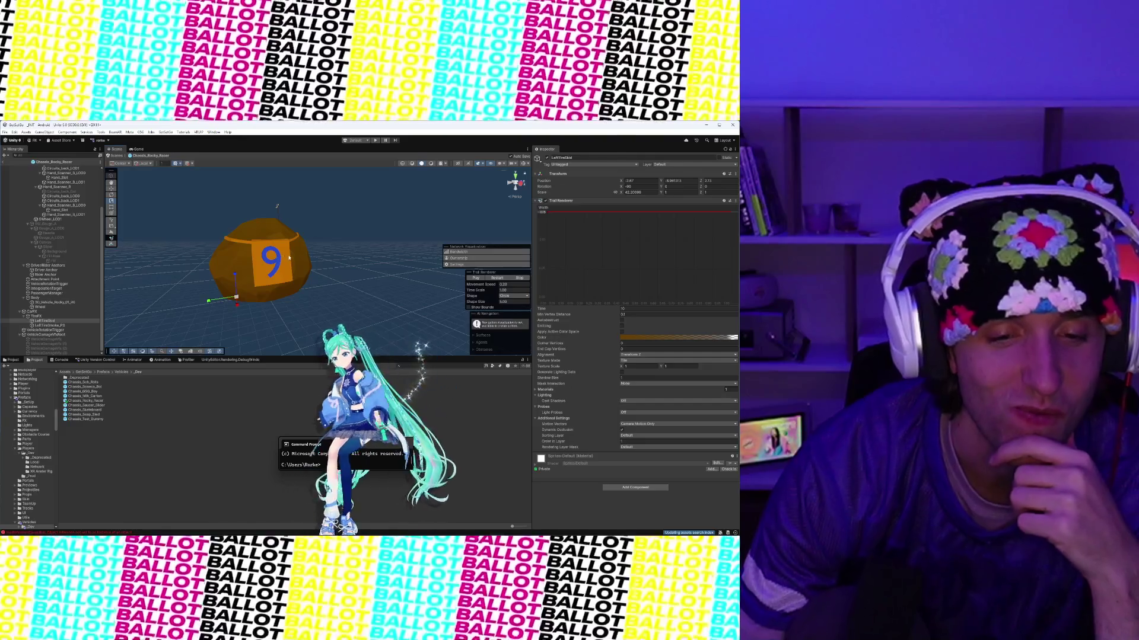
{"action": "scroll", "coordinate": [289, 258], "scroll_direction": "up", "scroll_amount": 3}
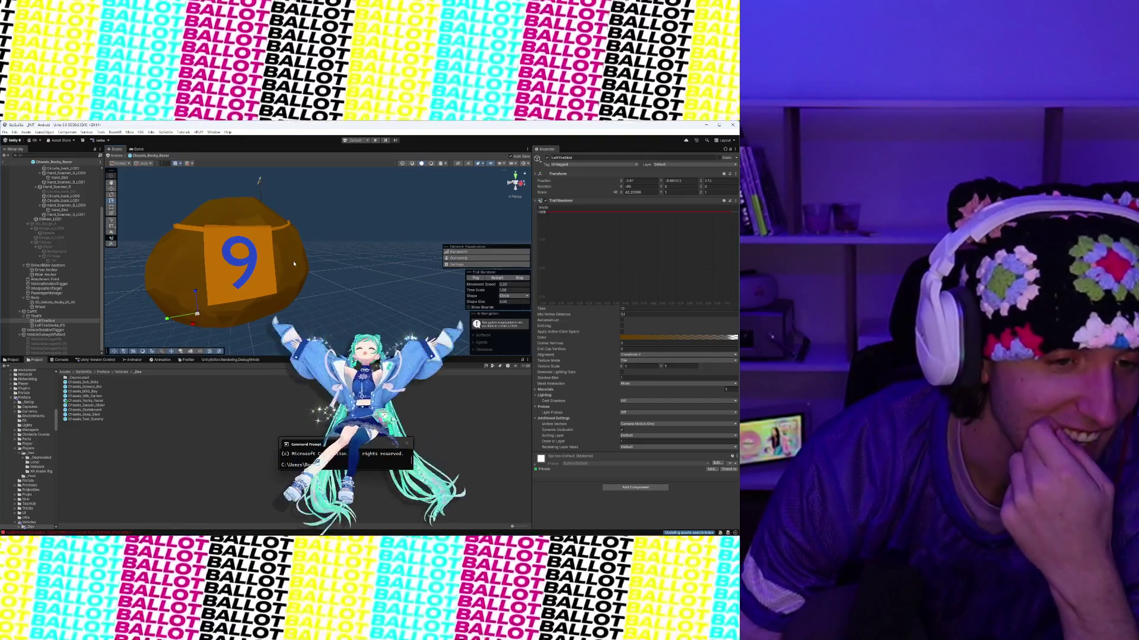
{"action": "scroll", "coordinate": [293, 263], "scroll_direction": "down", "scroll_amount": 2}
{"action": "left_click_drag", "start_coordinate": [290, 261], "coordinate": [336, 184]}
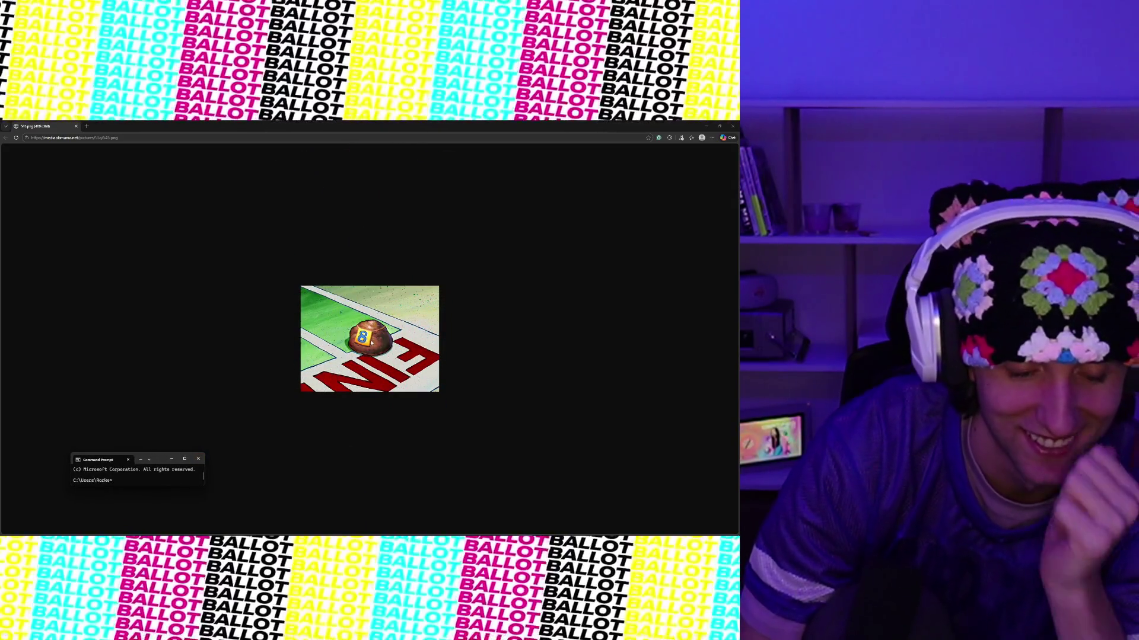
Step: Zoom the brown number-8 boulder image to 250% and place the Command Prompt beside it
{"action": "scroll", "coordinate": [370, 340], "scroll_direction": "up", "scroll_amount": 6, "text": "ctrl"}
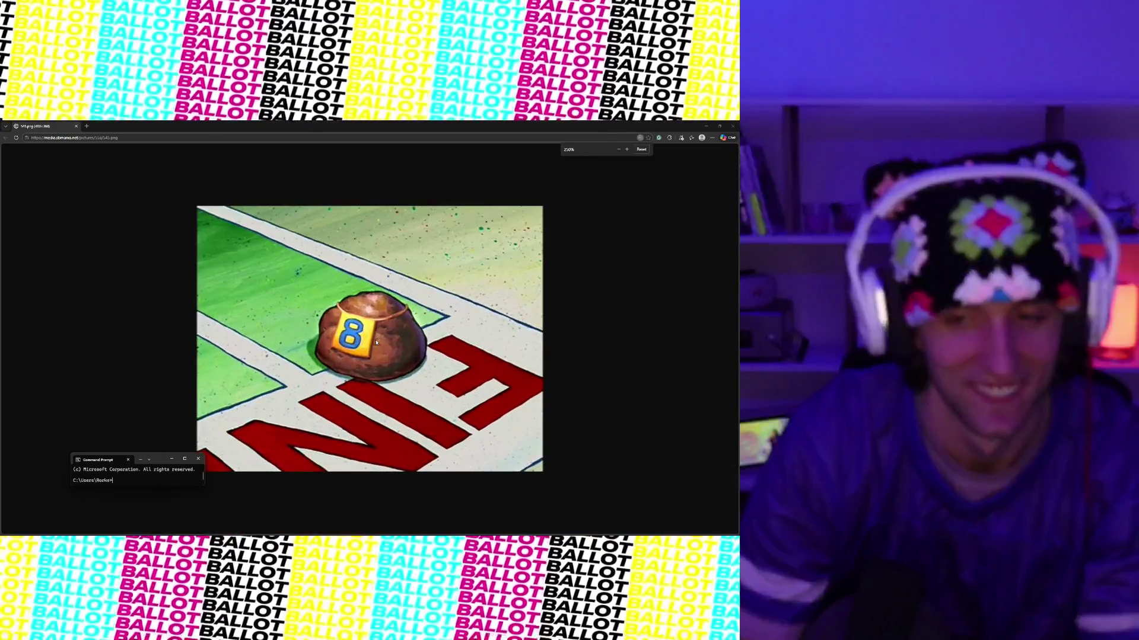
{"action": "mouse_move", "coordinate": [162, 459]}
{"action": "left_mouse_down"}
{"action": "mouse_move", "coordinate": [459, 387]}
{"action": "mouse_move", "coordinate": [662, 304]}
{"action": "left_mouse_up"}
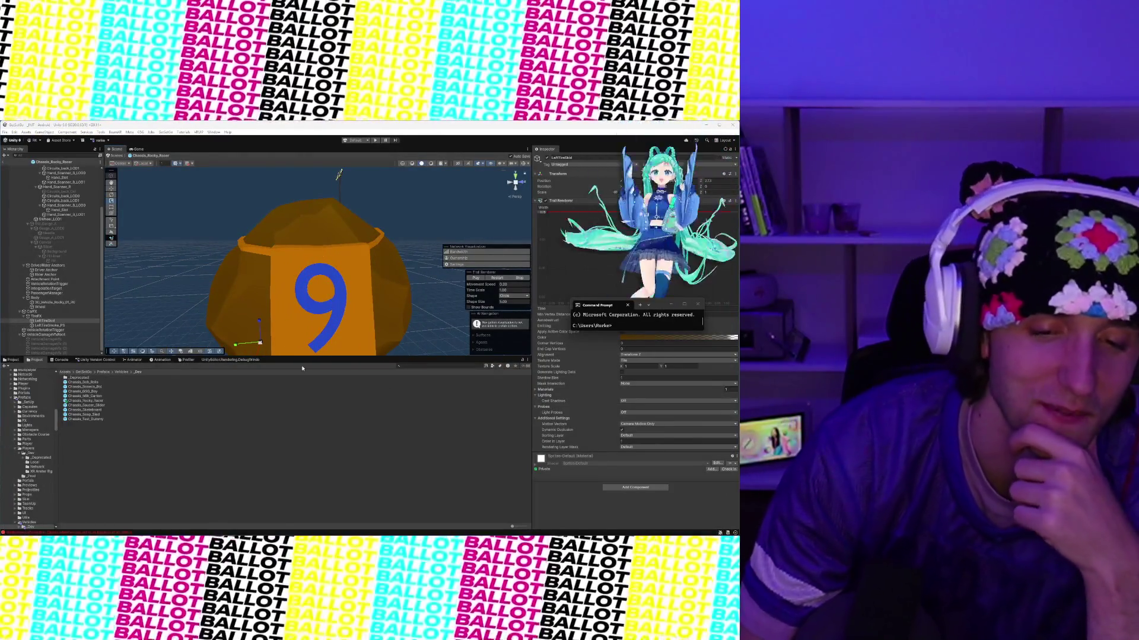
Step: Zoom and orbit around the boulder racer to its number-9 side, then switch to the Spongebob Rock Pioneers image
{"action": "scroll", "coordinate": [322, 304], "scroll_direction": "down", "scroll_amount": 5}
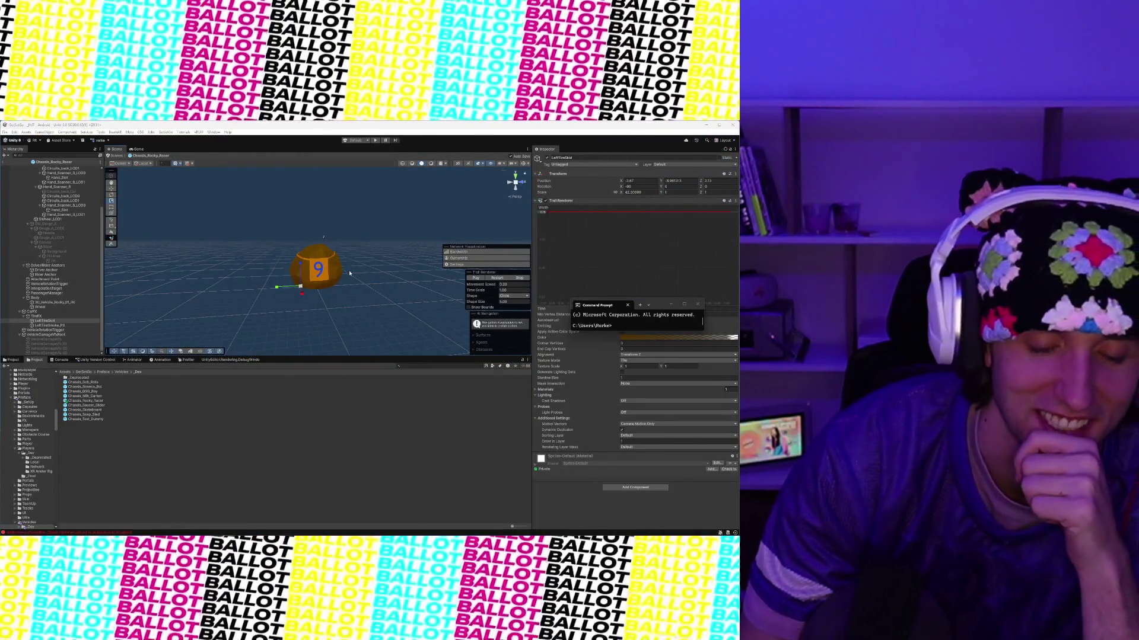
{"action": "scroll", "coordinate": [348, 271], "scroll_direction": "up", "scroll_amount": 3}
{"action": "scroll", "coordinate": [348, 271], "scroll_direction": "up", "scroll_amount": 5}
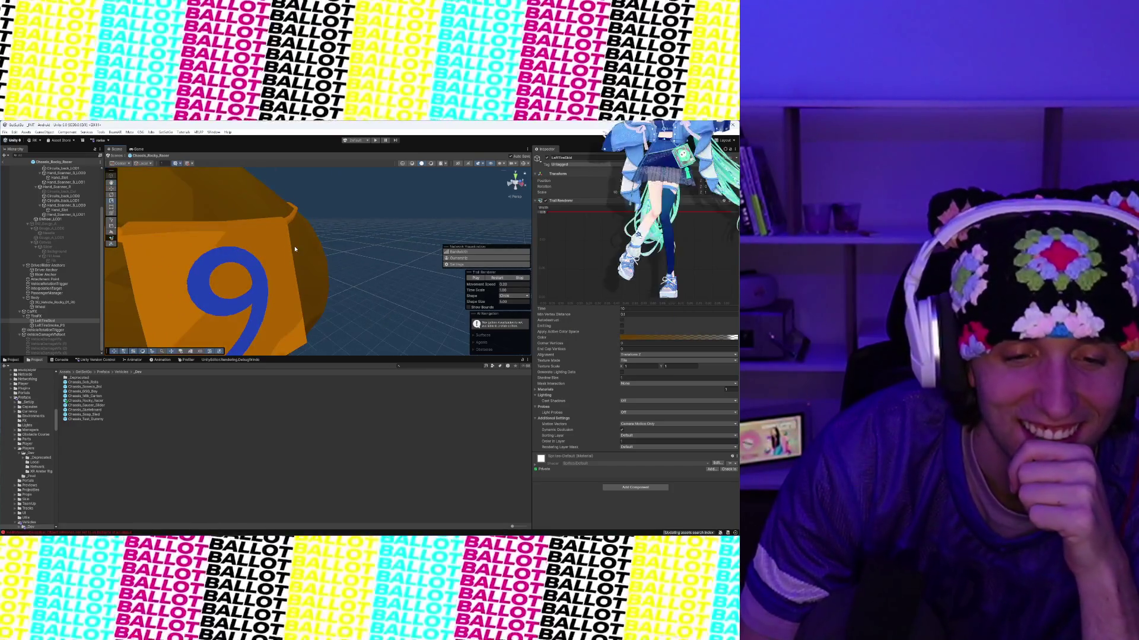
{"action": "scroll", "coordinate": [343, 250], "scroll_direction": "down", "scroll_amount": 5}
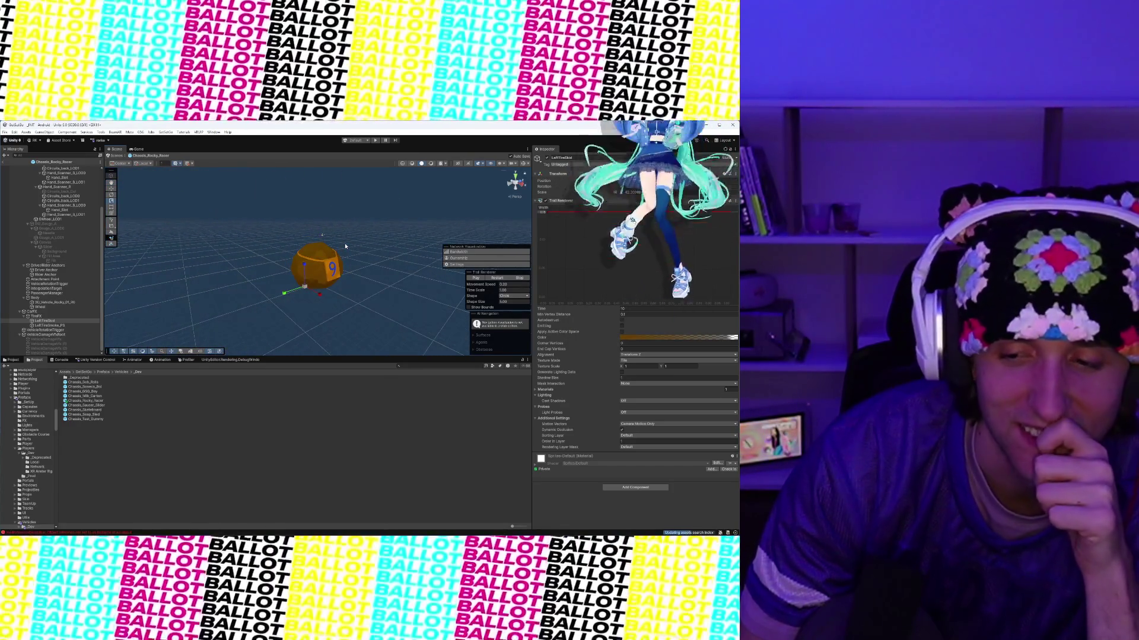
{"action": "scroll", "coordinate": [368, 252], "scroll_direction": "up", "scroll_amount": 4}
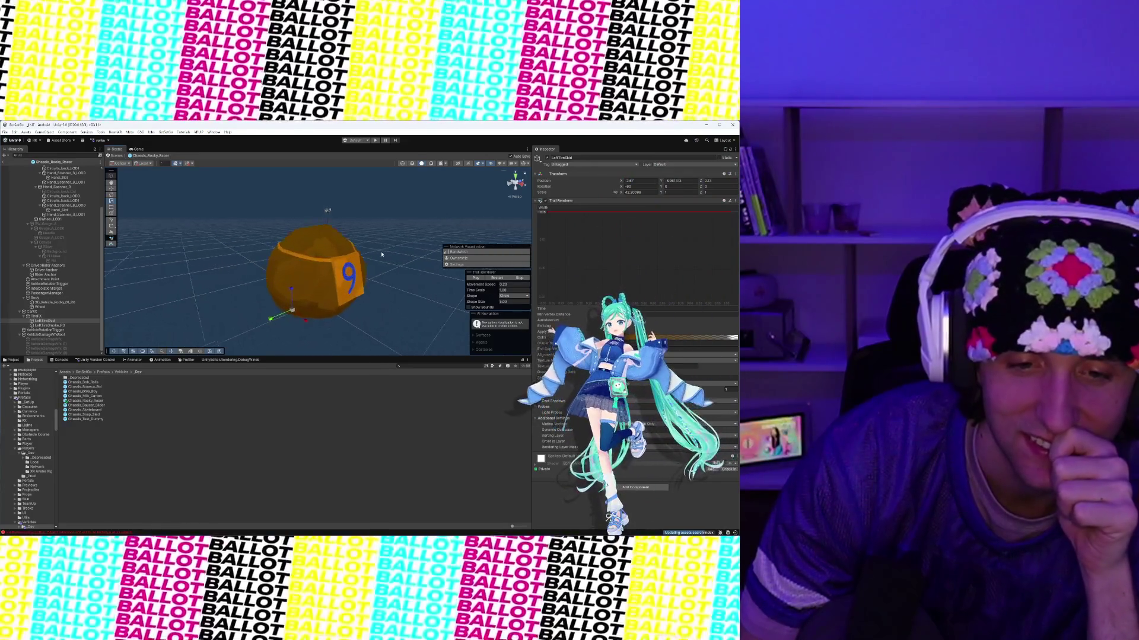
{"action": "scroll", "coordinate": [381, 252], "scroll_direction": "up", "scroll_amount": 2}
{"action": "scroll", "coordinate": [356, 243], "scroll_direction": "down", "scroll_amount": 5}
{"action": "scroll", "coordinate": [304, 218], "scroll_direction": "up", "scroll_amount": 3}
{"action": "mouse_move", "coordinate": [305, 218]}
{"action": "left_mouse_down"}
{"action": "mouse_move", "coordinate": [341, 278]}
{"action": "mouse_move", "coordinate": [326, 208]}
{"action": "mouse_move", "coordinate": [322, 268]}
{"action": "mouse_move", "coordinate": [339, 261]}
{"action": "mouse_move", "coordinate": [331, 272]}
{"action": "mouse_move", "coordinate": [257, 254]}
{"action": "mouse_move", "coordinate": [318, 287]}
{"action": "mouse_move", "coordinate": [298, 236]}
{"action": "mouse_move", "coordinate": [332, 249]}
{"action": "mouse_move", "coordinate": [320, 245]}
{"action": "mouse_move", "coordinate": [339, 225]}
{"action": "left_mouse_up"}
{"action": "scroll", "coordinate": [331, 227], "scroll_direction": "up", "scroll_amount": 5}
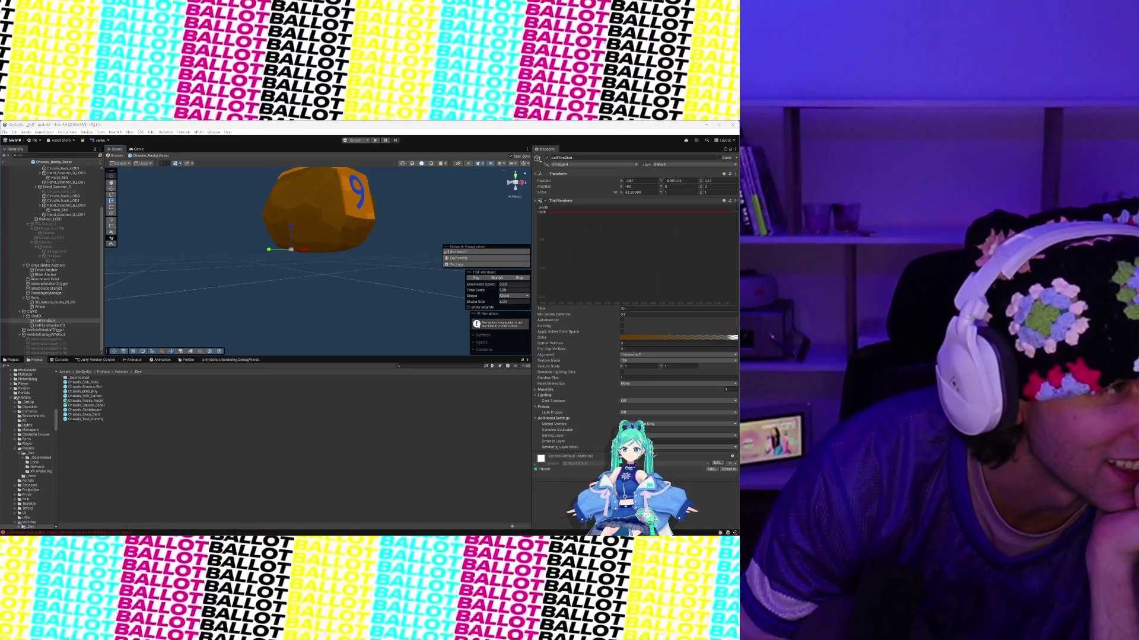
{"action": "key", "text": "alt+Tab"}
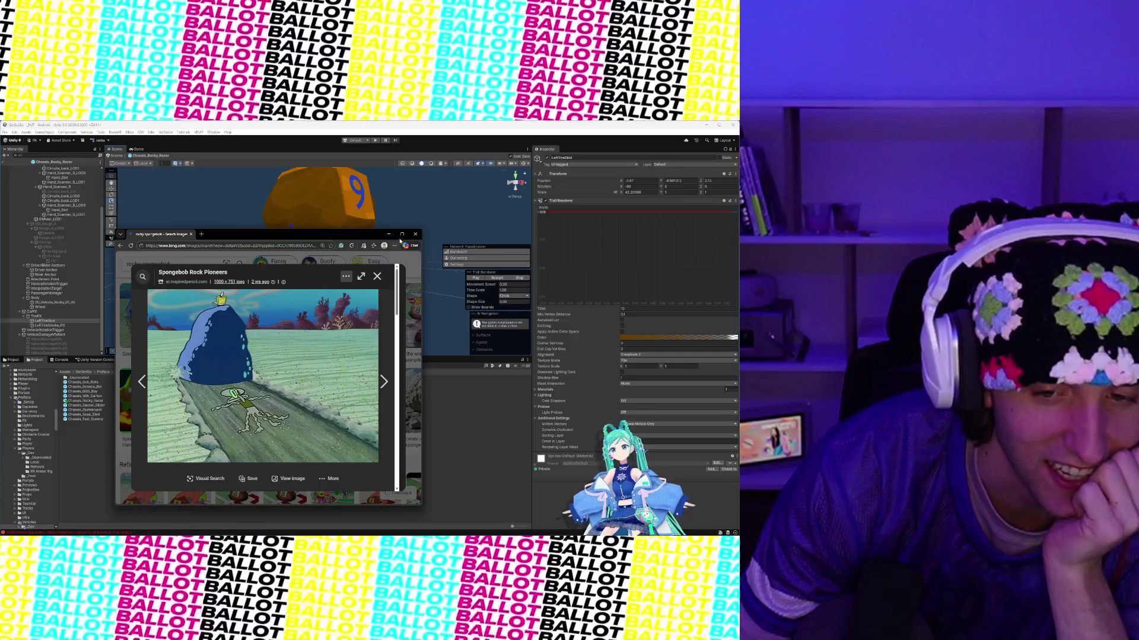
Step: Maximize the browser, scroll through the Spongebob Rock Pioneers results, close the picture and return to Unity
{"action": "left_click", "coordinate": [402, 234]}
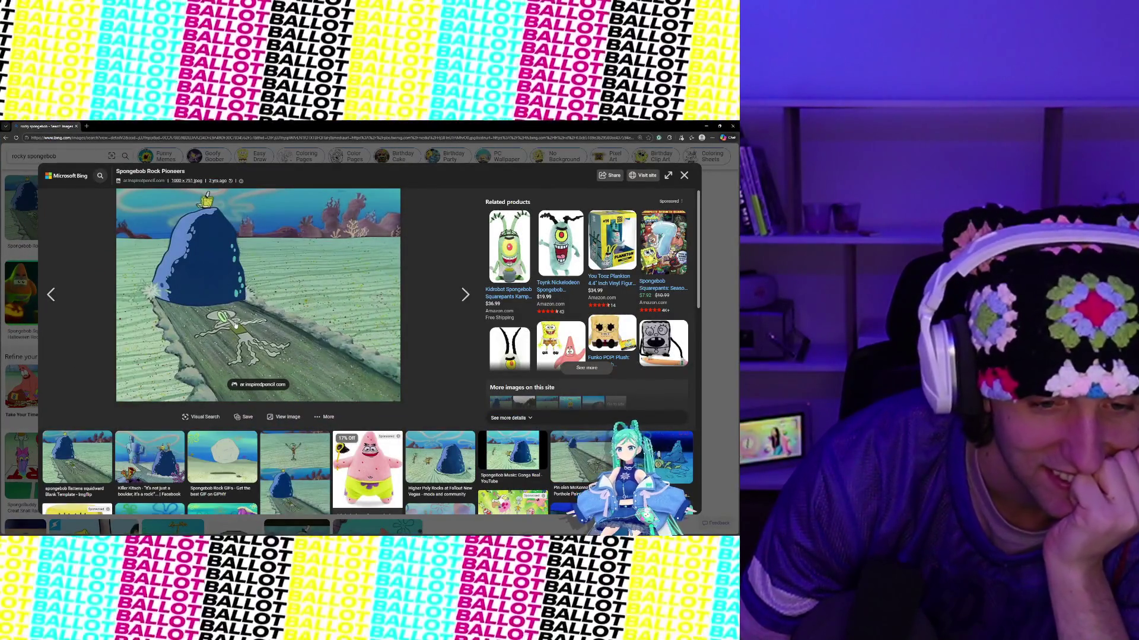
{"action": "scroll", "coordinate": [140, 462], "scroll_direction": "down", "scroll_amount": 10}
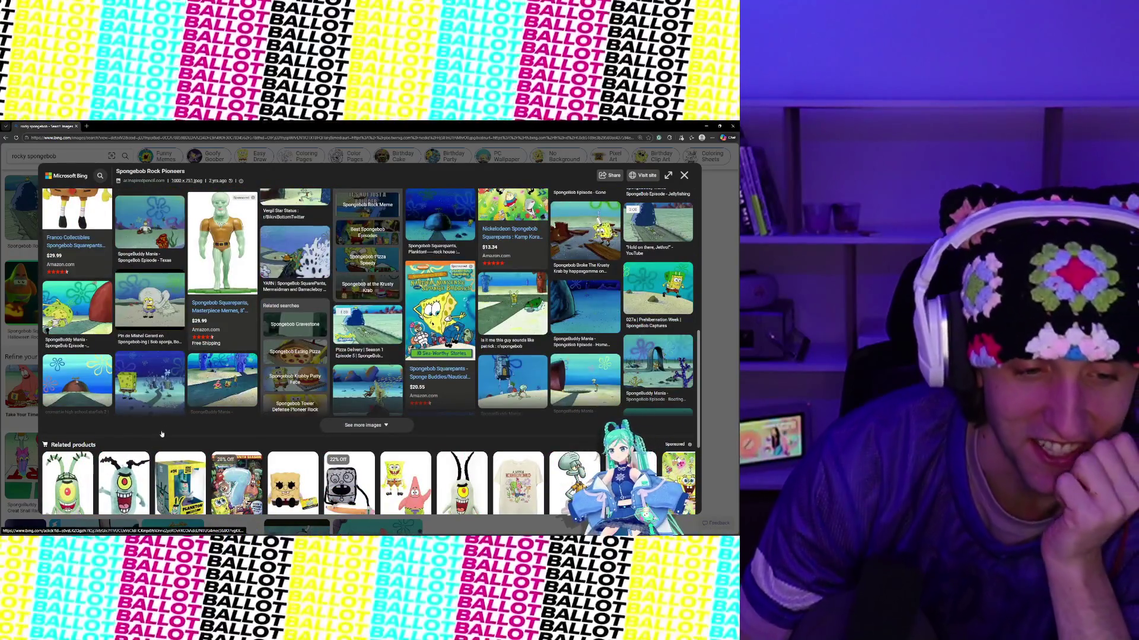
{"action": "scroll", "coordinate": [209, 409], "scroll_direction": "up", "scroll_amount": 1}
{"action": "scroll", "coordinate": [209, 409], "scroll_direction": "up", "scroll_amount": 10}
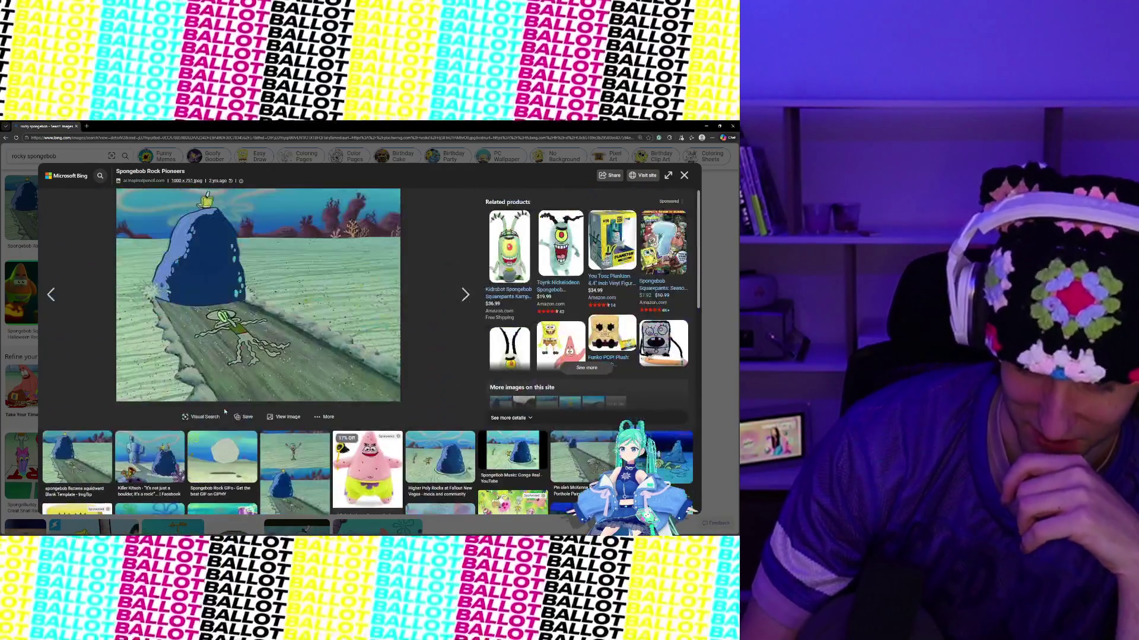
{"action": "left_click", "coordinate": [685, 176]}
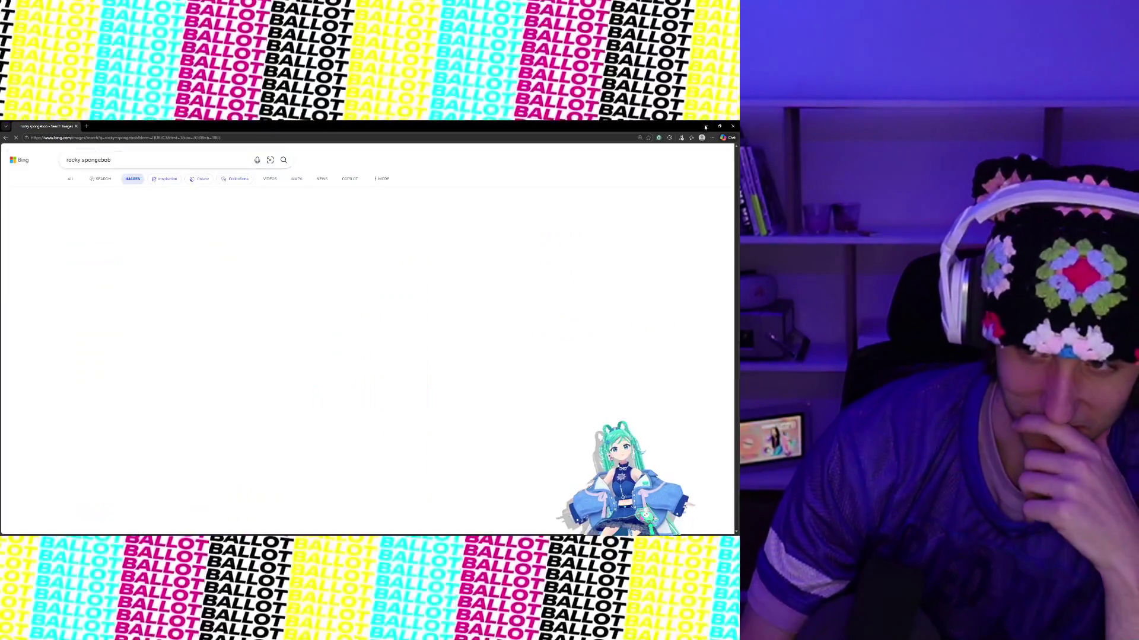
{"action": "key", "text": "alt+Tab"}
{"action": "scroll", "coordinate": [277, 283], "scroll_direction": "up", "scroll_amount": 5}
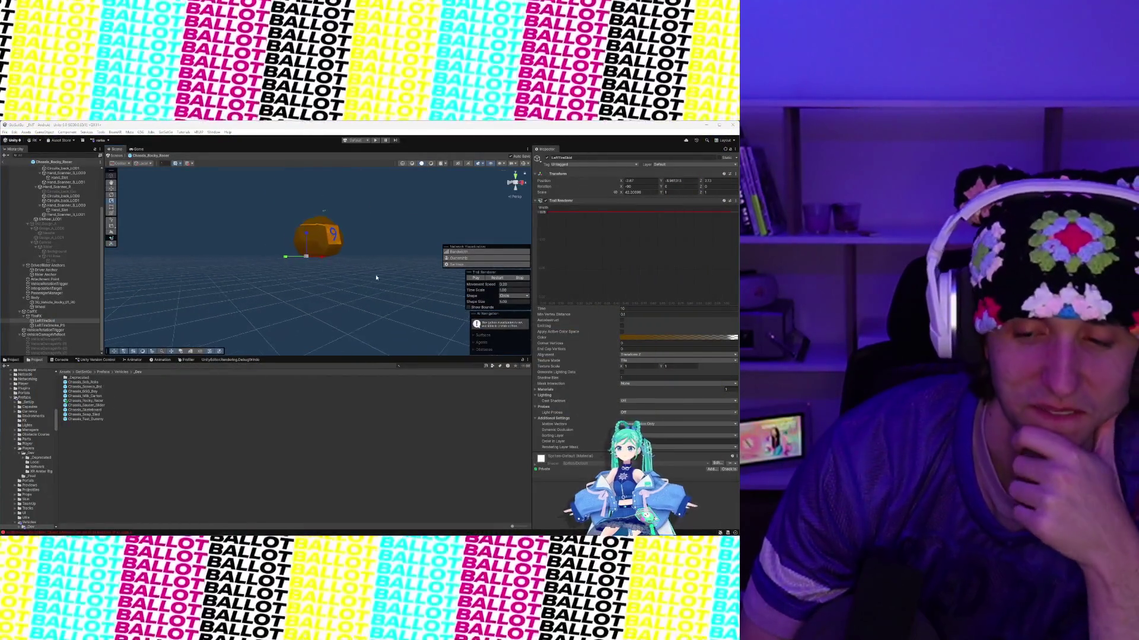
Step: Zoom in on the orange boulder with the blue 9, then switch to the Miro feedback board
{"action": "scroll", "coordinate": [372, 287], "scroll_direction": "up", "scroll_amount": 3}
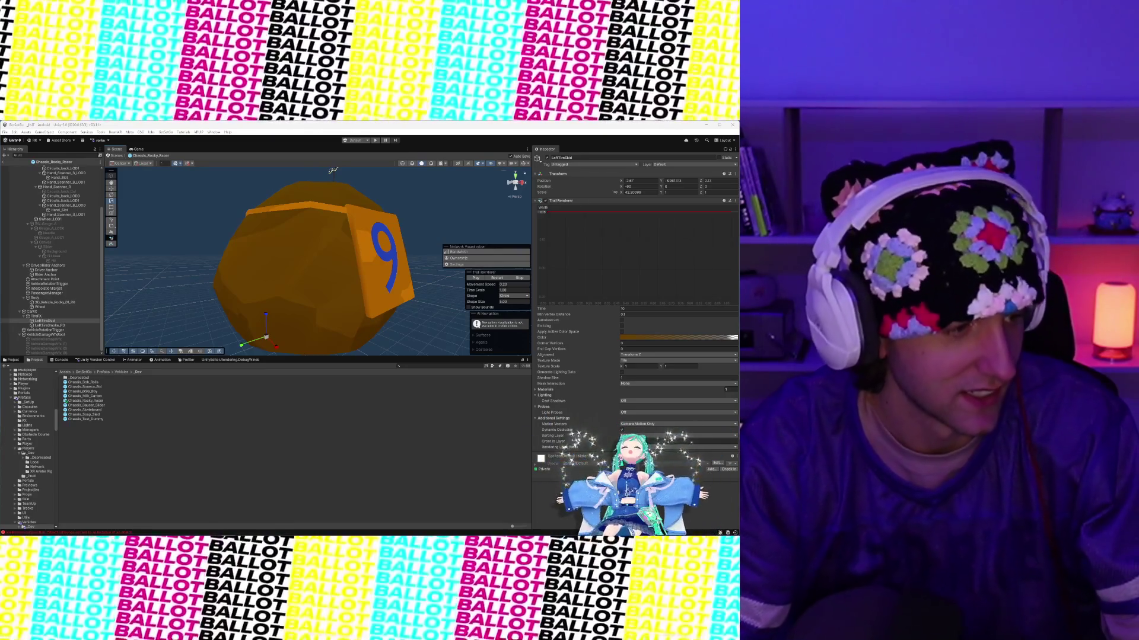
{"action": "key", "text": "alt+Tab"}
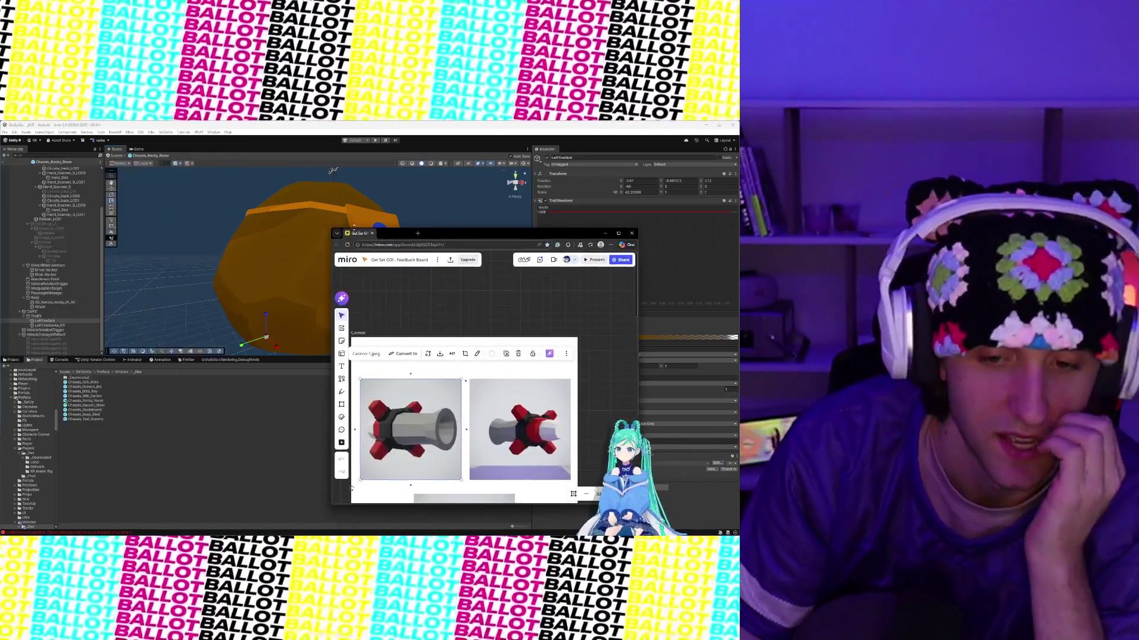
Step: Maximize the Miro board, zoom to 64% on the cannon images, and dismiss the Start menu
{"action": "left_click", "coordinate": [620, 235]}
{"action": "scroll", "coordinate": [315, 313], "scroll_direction": "up", "scroll_amount": 5}
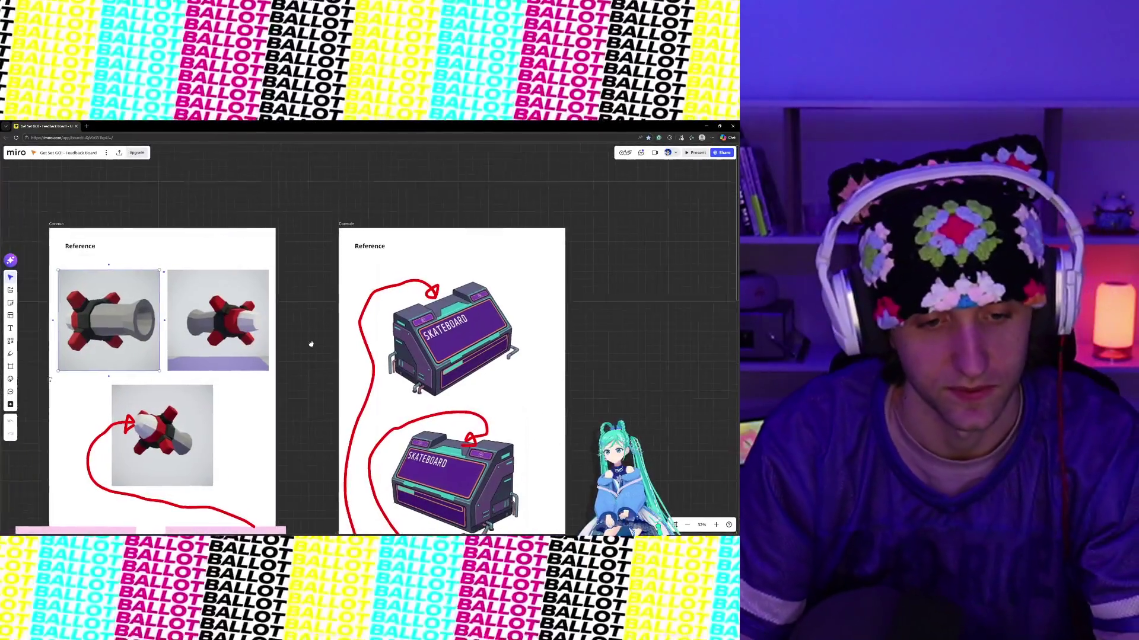
{"action": "key", "text": "super"}
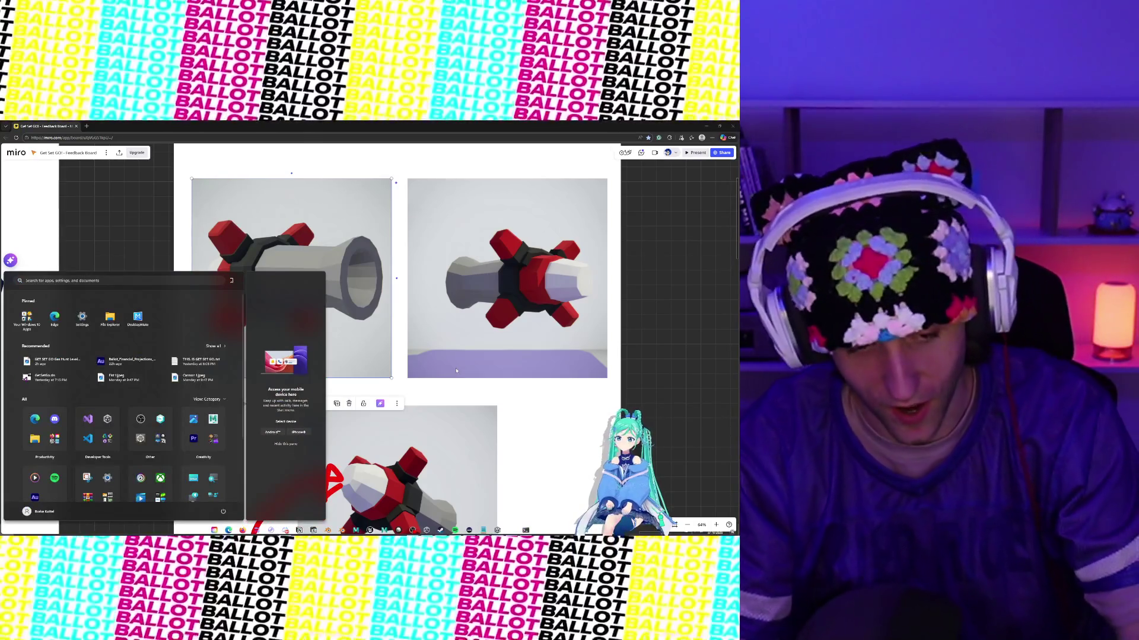
{"action": "key", "text": "super"}
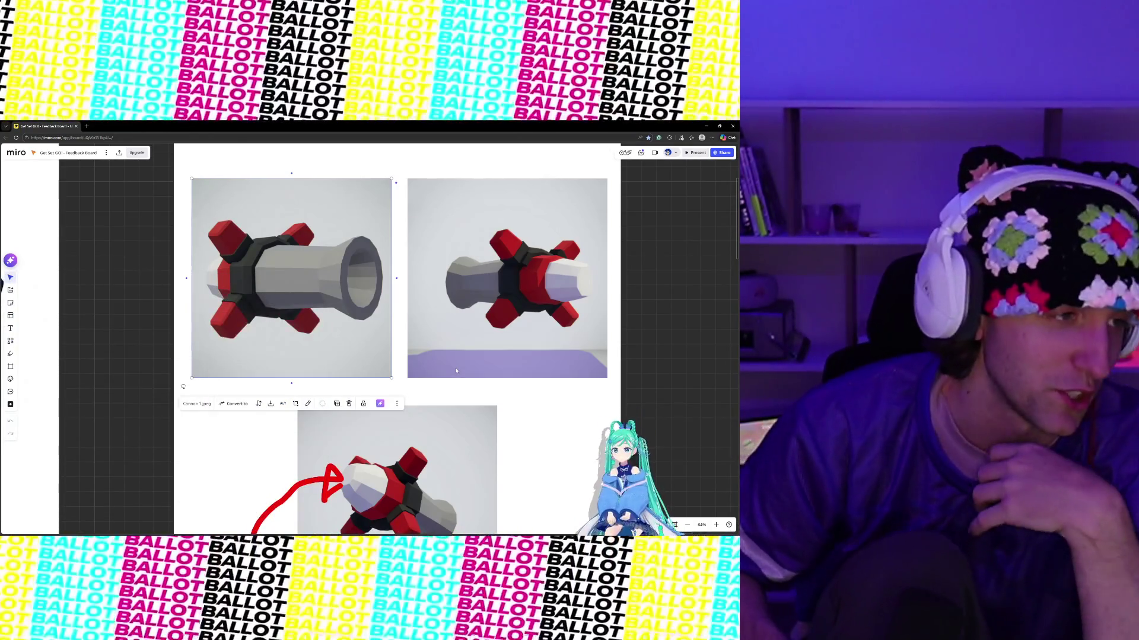